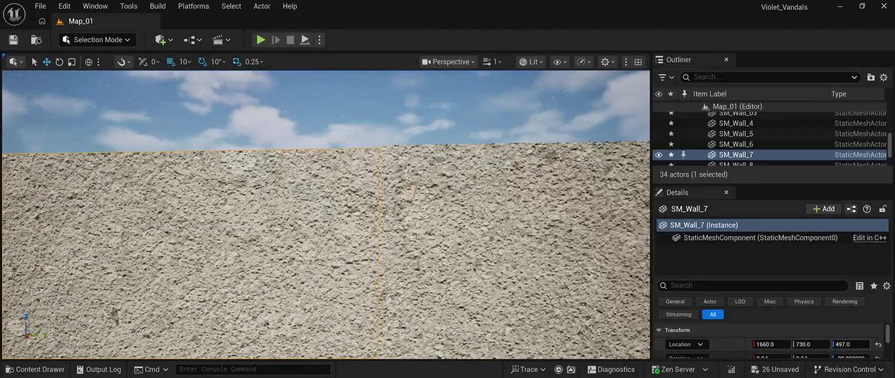
Step: Set SM_Wall_7's Location Z to 498
{"action": "type", "text": "498"}
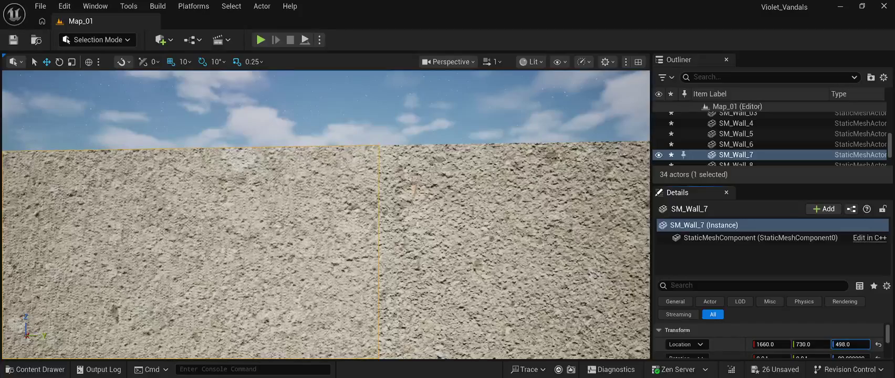
{"action": "key", "text": "Return"}
{"action": "mouse_move", "coordinate": [342, 217]}
{"action": "left_mouse_down"}
{"action": "mouse_move", "coordinate": [333, 254]}
{"action": "mouse_move", "coordinate": [294, 239]}
{"action": "left_mouse_up"}
Step: Move SM_Wall_8 to X 1660, Y 331, Z 498, flush with the neighbouring panels
{"action": "left_click", "coordinate": [399, 210]}
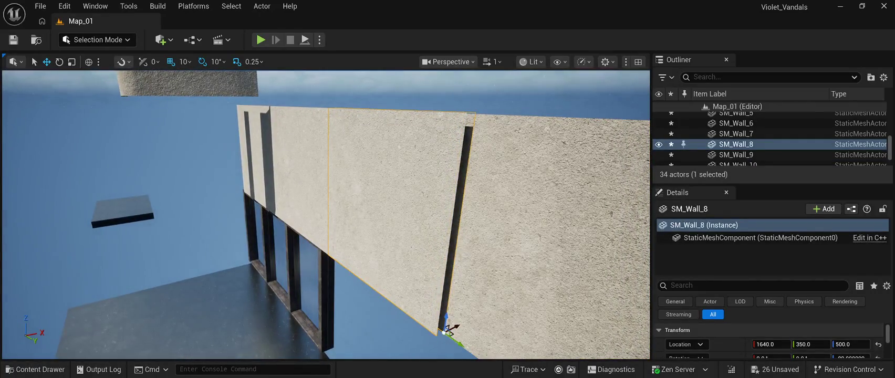
{"action": "left_click_drag", "start_coordinate": [444, 331], "coordinate": [451, 329]}
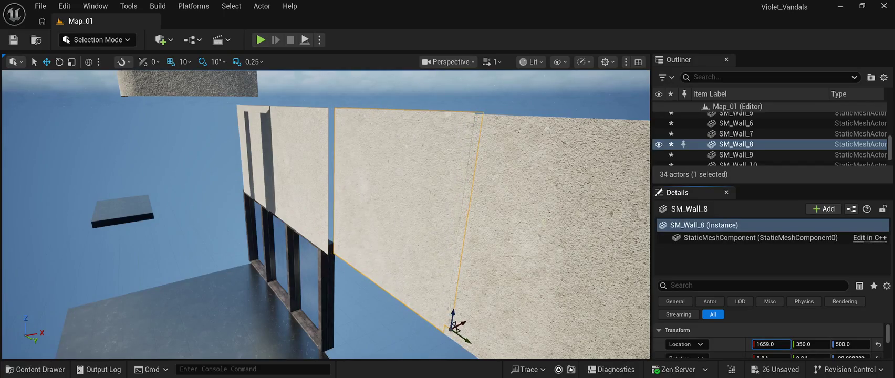
{"action": "mouse_move", "coordinate": [451, 329]}
{"action": "left_mouse_down"}
{"action": "mouse_move", "coordinate": [451, 294]}
{"action": "mouse_move", "coordinate": [412, 277]}
{"action": "left_mouse_up"}
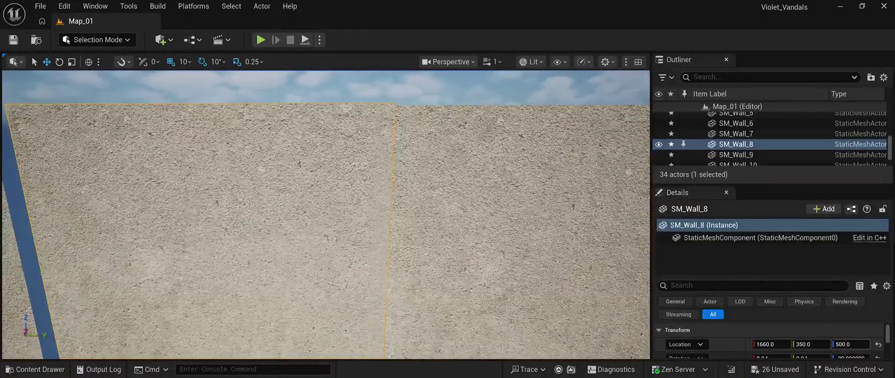
{"action": "left_click_drag", "start_coordinate": [851, 344], "coordinate": [848, 344]}
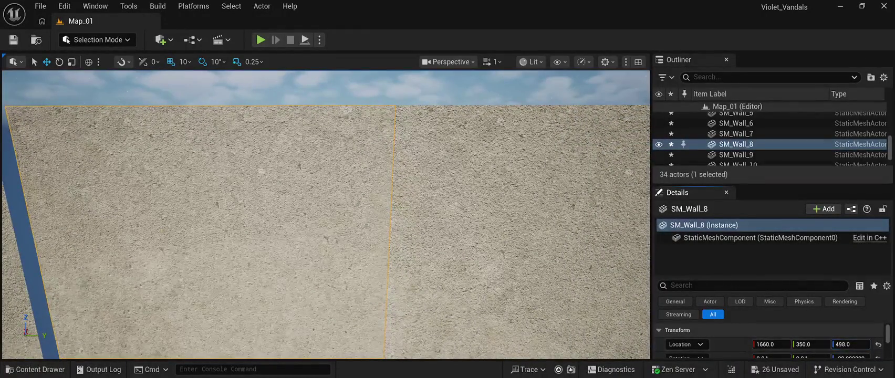
{"action": "mouse_move", "coordinate": [412, 277]}
{"action": "left_mouse_down"}
{"action": "mouse_move", "coordinate": [415, 295]}
{"action": "mouse_move", "coordinate": [391, 310]}
{"action": "left_mouse_up"}
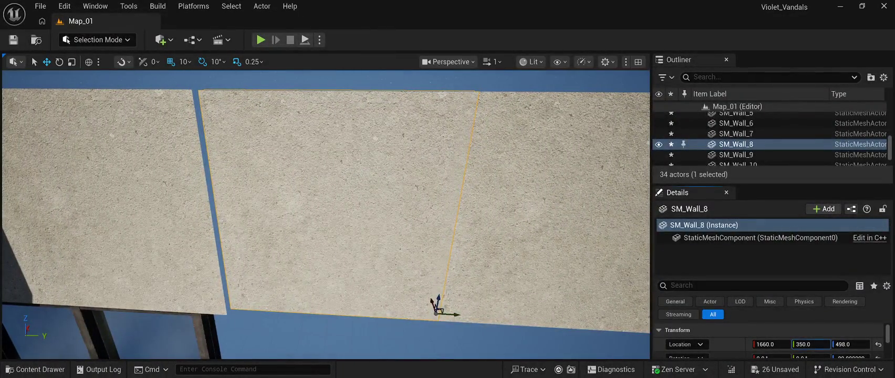
{"action": "left_click_drag", "start_coordinate": [446, 314], "coordinate": [436, 314]}
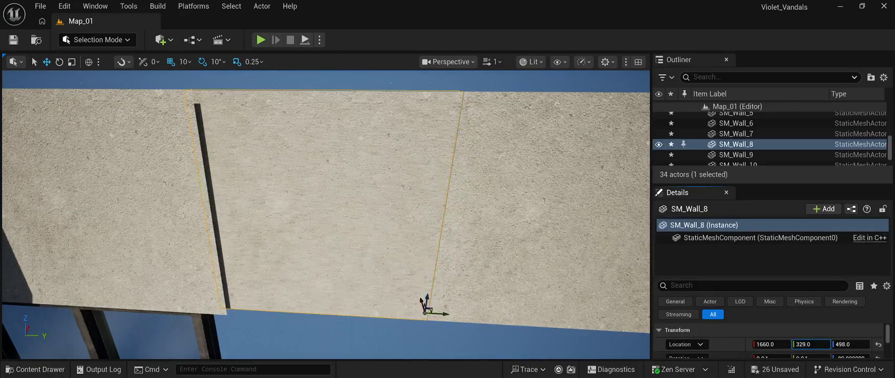
Step: Check the wall row from several angles and select SM_Wall_9
{"action": "key", "text": "w"}
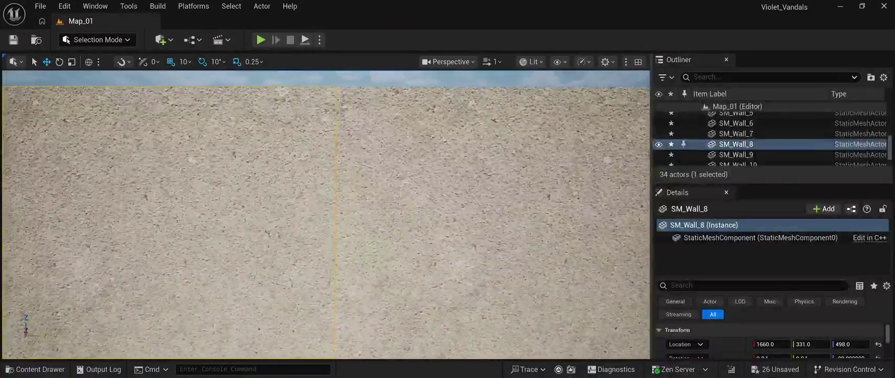
{"action": "key", "text": "s"}
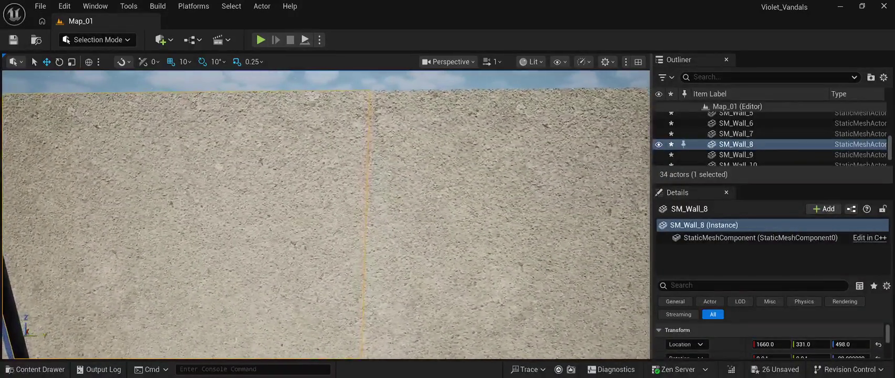
{"action": "key", "text": "s"}
{"action": "left_click", "coordinate": [325, 105]}
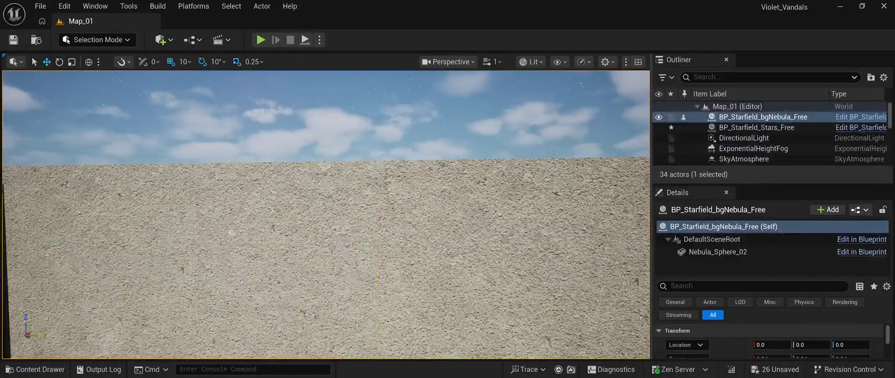
{"action": "key", "text": "s"}
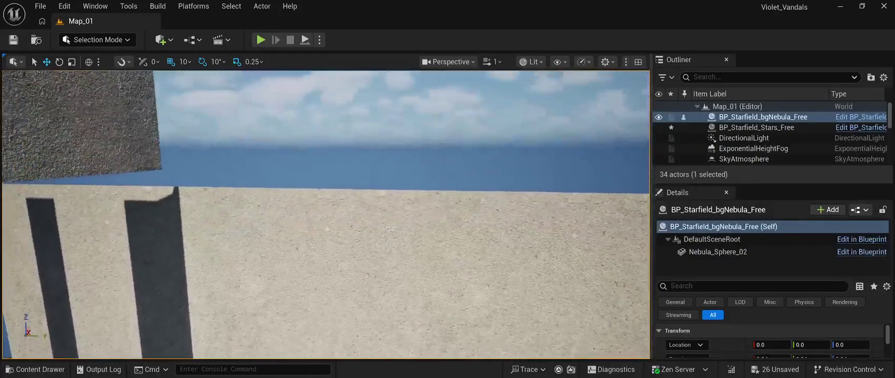
{"action": "left_click", "coordinate": [262, 210]}
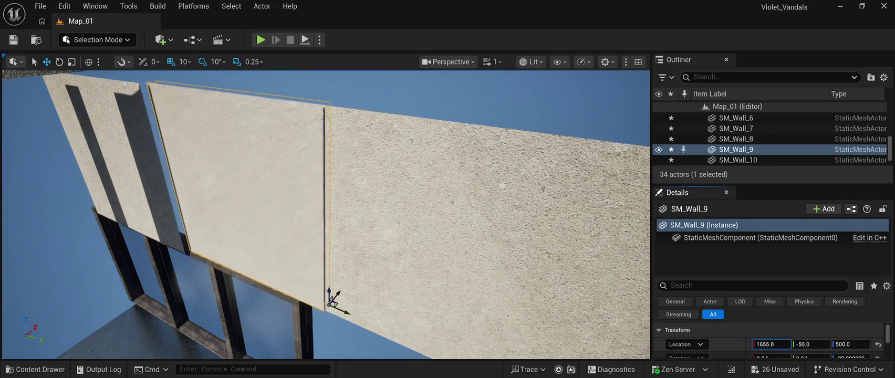
{"action": "type", "text": "1660"}
Step: Lower SM_Wall_9 to about 498 and slide it to X 1660, Y -69 against its neighbour
{"action": "key", "text": "f"}
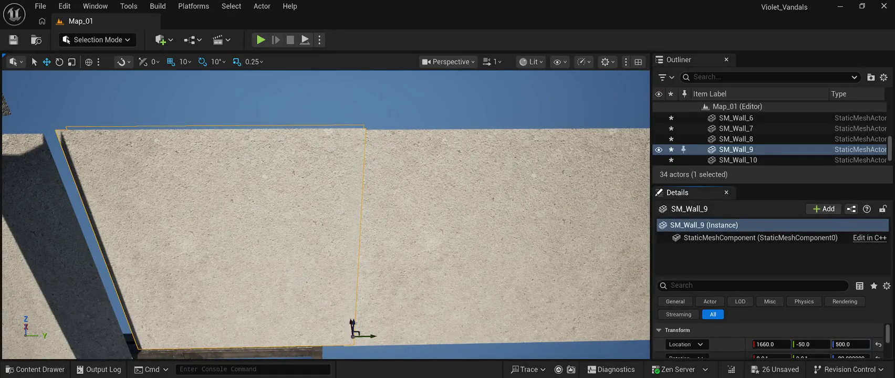
{"action": "type", "text": "497"}
{"action": "key", "text": "Return"}
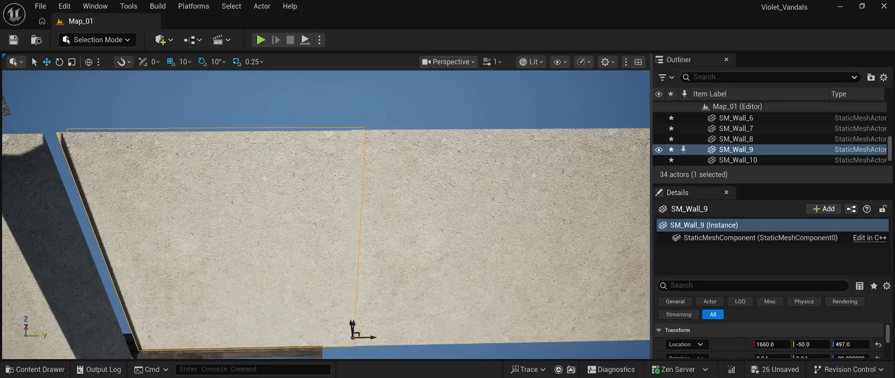
{"action": "scroll", "coordinate": [325, 210], "scroll_direction": "up", "scroll_amount": 5}
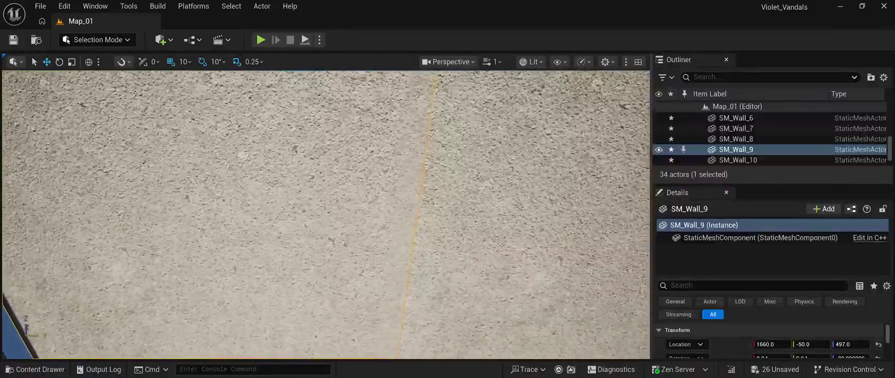
{"action": "left_click_drag", "start_coordinate": [325, 210], "coordinate": [320, 182]}
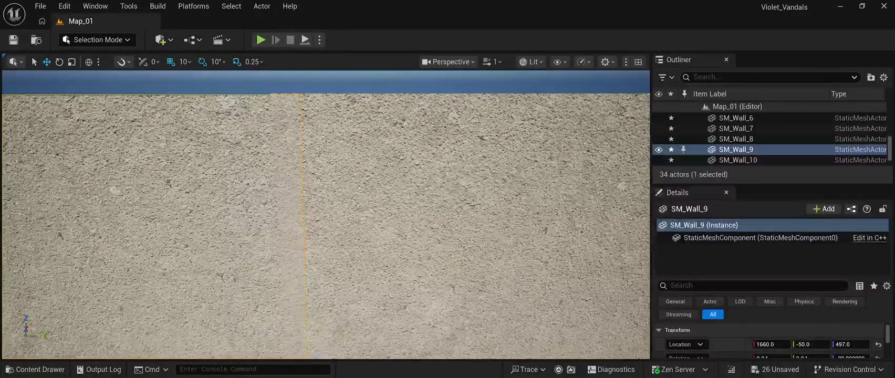
{"action": "left_click_drag", "start_coordinate": [812, 344], "coordinate": [806, 344]}
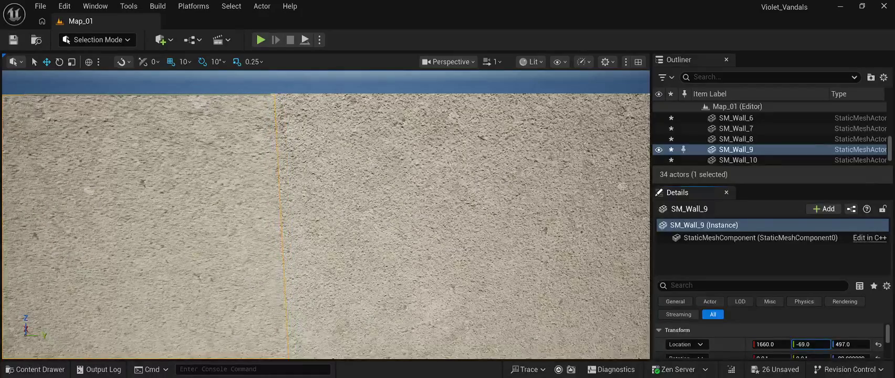
{"action": "left_click_drag", "start_coordinate": [325, 189], "coordinate": [325, 181]}
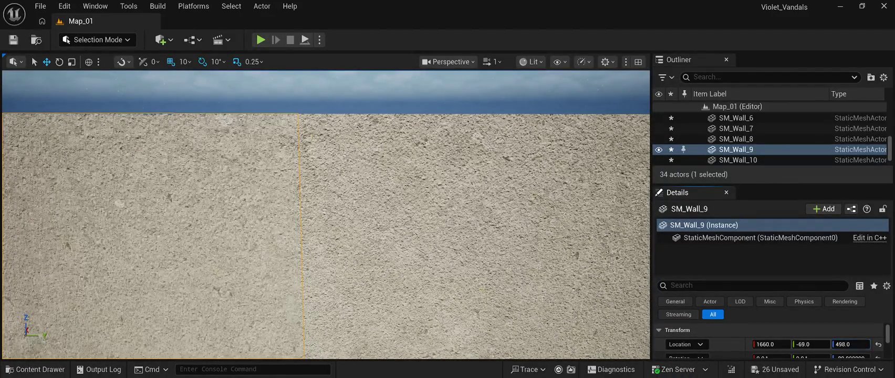
{"action": "mouse_move", "coordinate": [325, 189]}
{"action": "left_mouse_down"}
{"action": "mouse_move", "coordinate": [325, 218]}
{"action": "mouse_move", "coordinate": [326, 186]}
{"action": "mouse_move", "coordinate": [315, 192]}
{"action": "mouse_move", "coordinate": [326, 182]}
{"action": "mouse_move", "coordinate": [302, 207]}
{"action": "left_mouse_up"}
Step: Close the seam by placing SM_Wall_10 at X 1660, Y -467, Z 498
{"action": "left_click", "coordinate": [326, 105]}
{"action": "left_click", "coordinate": [271, 217]}
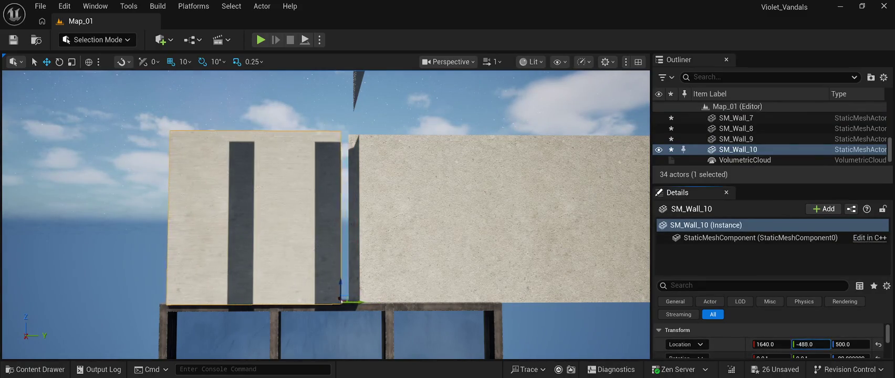
{"action": "mouse_move", "coordinate": [325, 210]}
{"action": "left_mouse_down"}
{"action": "mouse_move", "coordinate": [304, 212]}
{"action": "mouse_move", "coordinate": [316, 212]}
{"action": "left_mouse_up"}
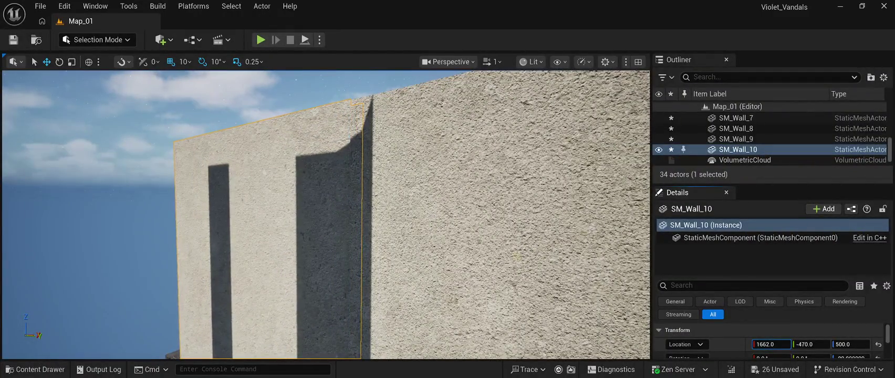
{"action": "left_click_drag", "start_coordinate": [316, 213], "coordinate": [314, 186]}
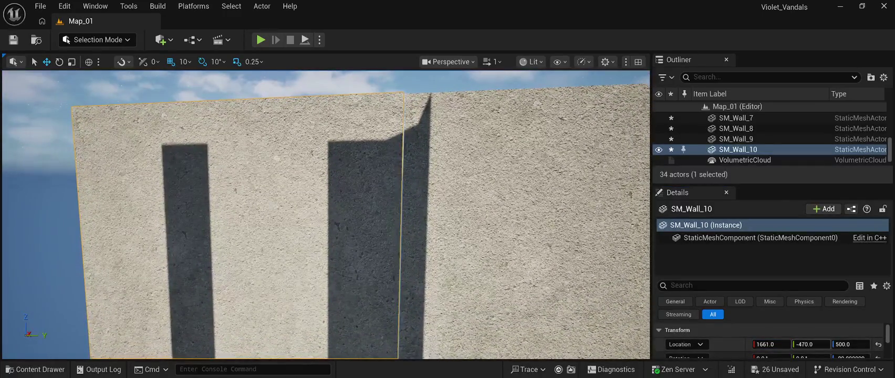
{"action": "mouse_move", "coordinate": [314, 186]}
{"action": "left_mouse_down"}
{"action": "mouse_move", "coordinate": [294, 187]}
{"action": "mouse_move", "coordinate": [325, 176]}
{"action": "mouse_move", "coordinate": [323, 146]}
{"action": "left_mouse_up"}
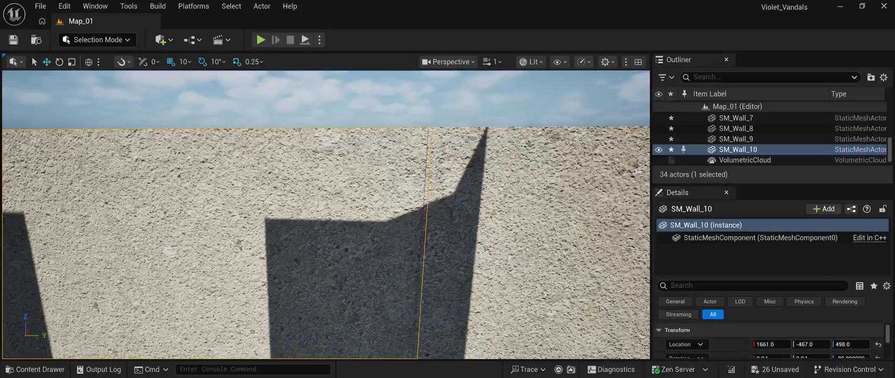
{"action": "left_click", "coordinate": [323, 100]}
{"action": "left_click_drag", "start_coordinate": [323, 100], "coordinate": [389, 105]}
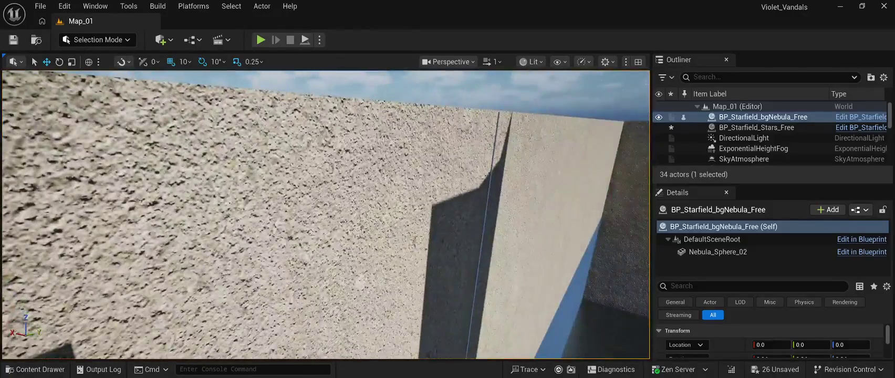
{"action": "left_click", "coordinate": [315, 210]}
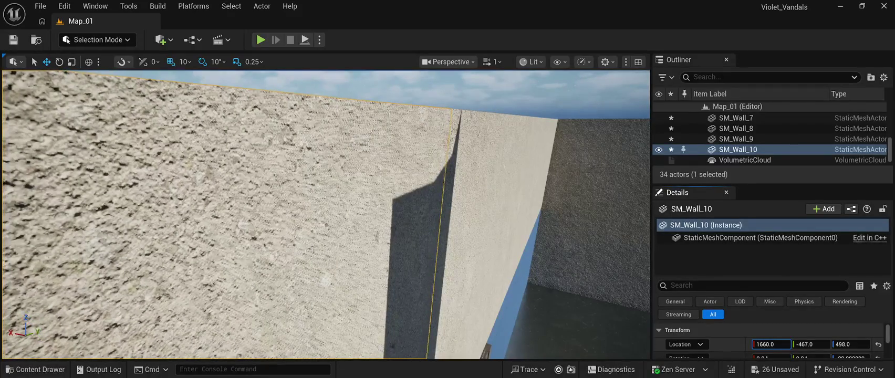
{"action": "left_click", "coordinate": [763, 116]}
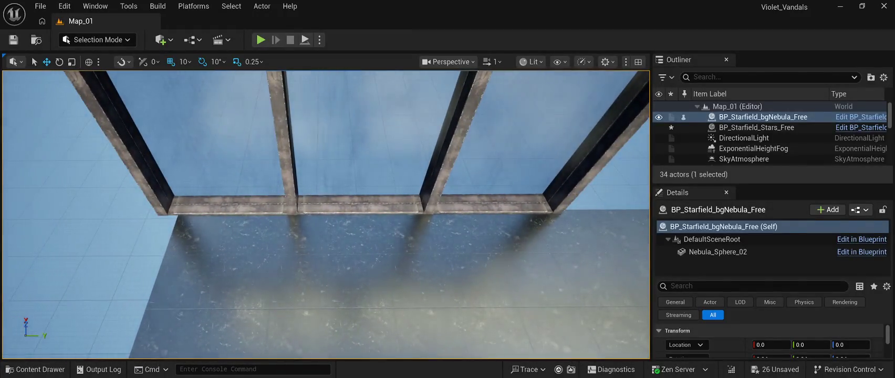
Step: Slide SM_Huge_Window_01 under the concrete wall to Y -68
{"action": "left_click", "coordinate": [325, 204]}
{"action": "key", "text": "f"}
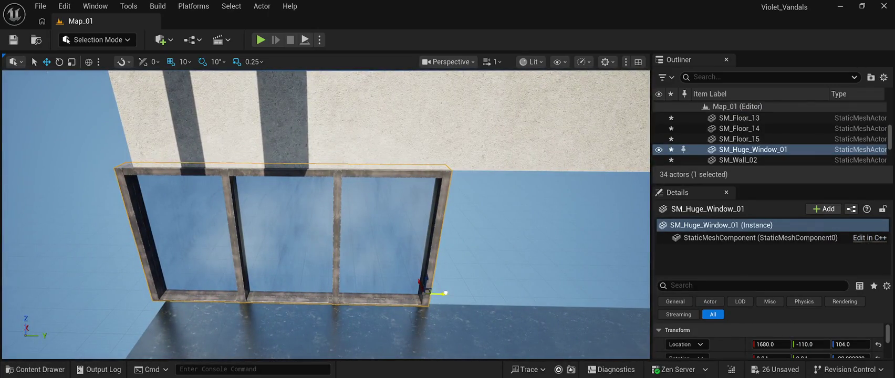
{"action": "left_click_drag", "start_coordinate": [445, 293], "coordinate": [458, 294]}
{"action": "key", "text": "w"}
{"action": "key", "text": "a"}
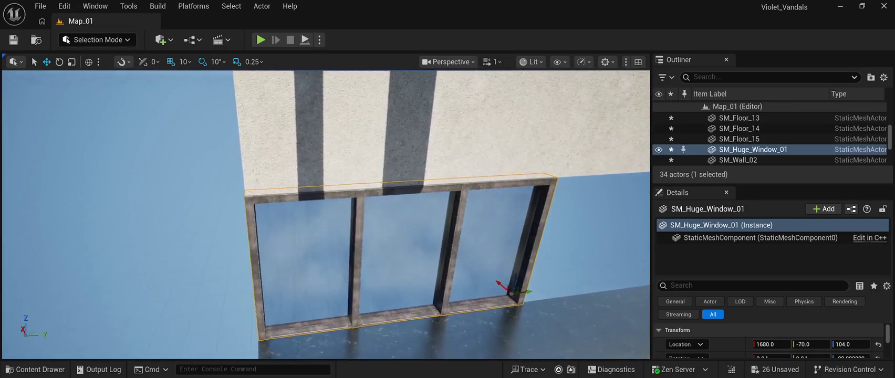
{"action": "key", "text": "d"}
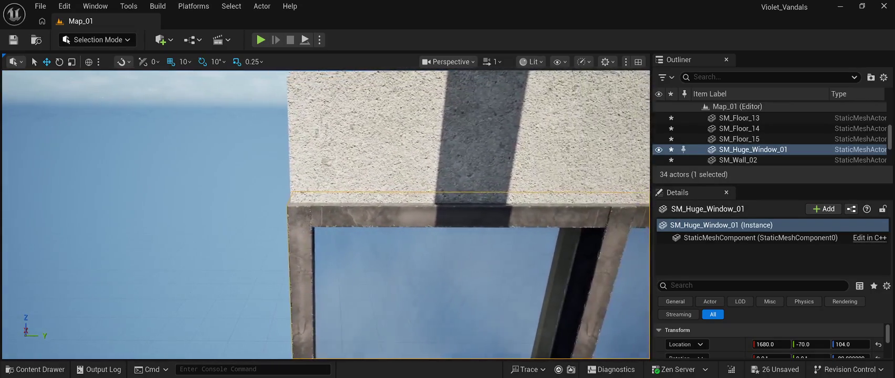
{"action": "key", "text": "s"}
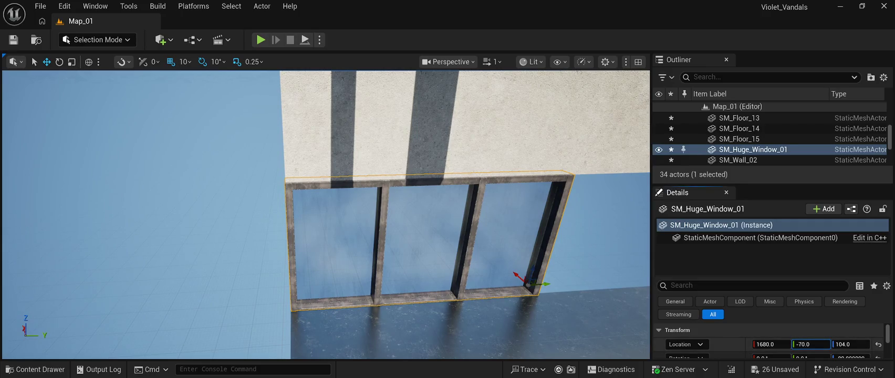
{"action": "type", "text": "-68"}
{"action": "key", "text": "Return"}
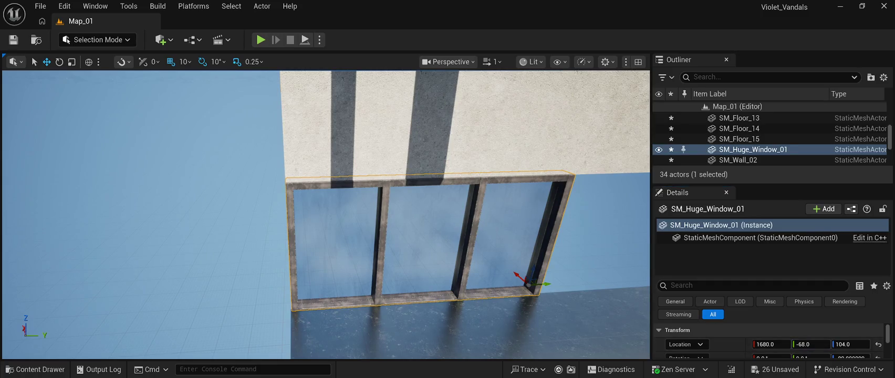
Step: Frame the window with the wall above and duplicate it as SM_Huge_Window_2
{"action": "left_click", "coordinate": [367, 126]}
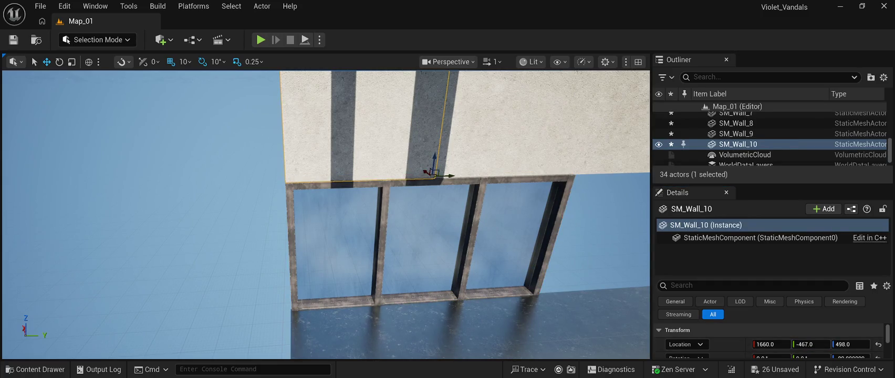
{"action": "key", "text": "ctrl+z"}
{"action": "key", "text": "w"}
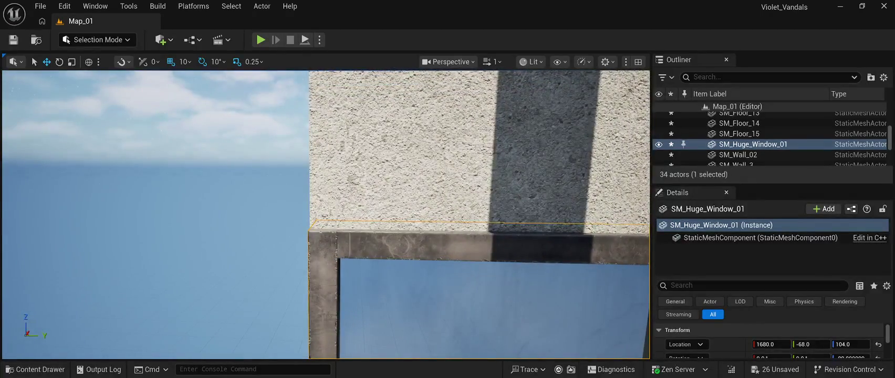
{"action": "key", "text": "f"}
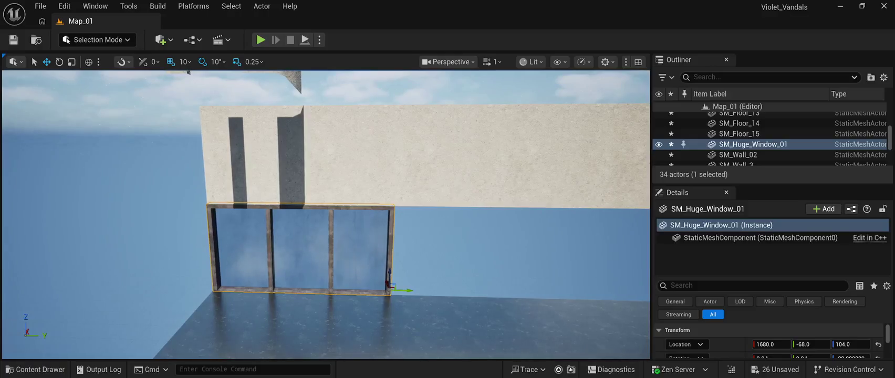
{"action": "key", "text": "d"}
{"action": "key", "text": "ctrl+d"}
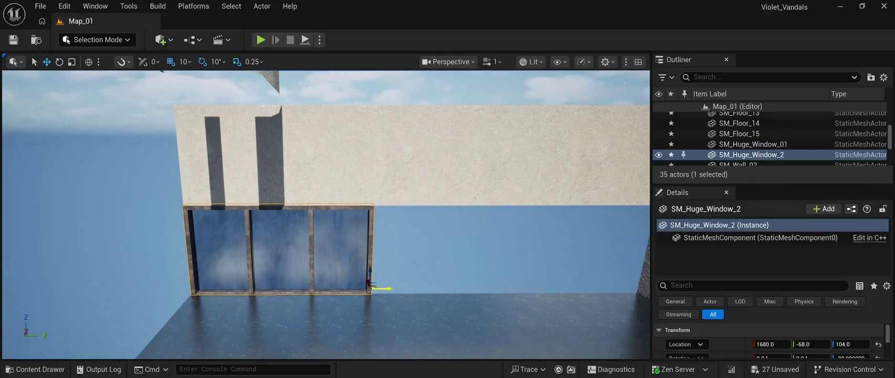
Step: Move the window copy to the wall's right end at Y 1132
{"action": "left_click_drag", "start_coordinate": [390, 288], "coordinate": [562, 299]}
{"action": "key", "text": "Right"}
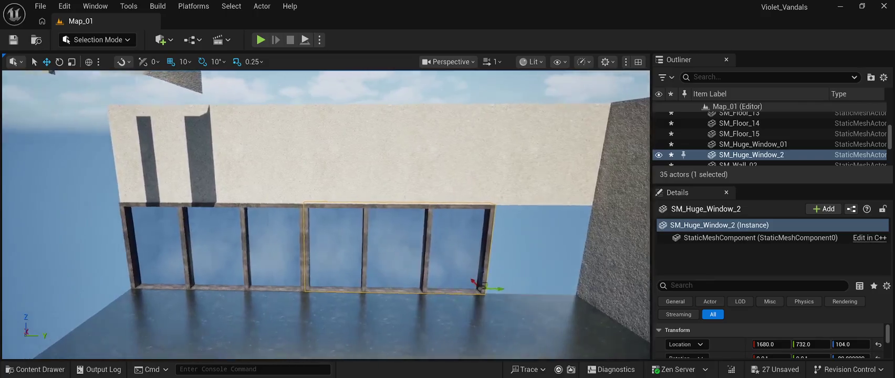
{"action": "key", "text": "Left"}
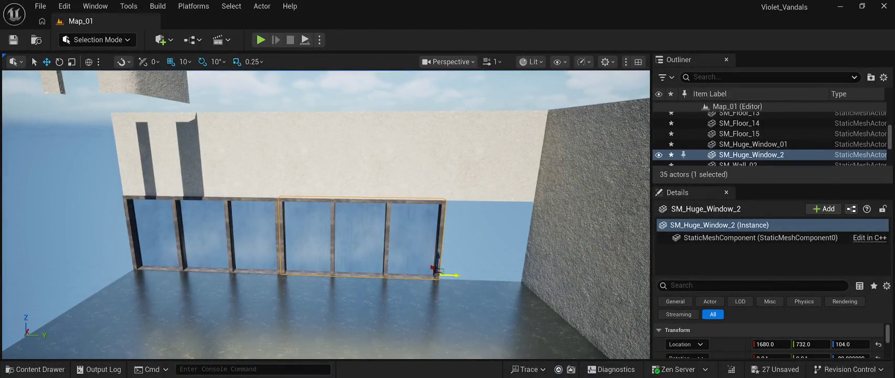
{"action": "left_click_drag", "start_coordinate": [450, 274], "coordinate": [541, 285]}
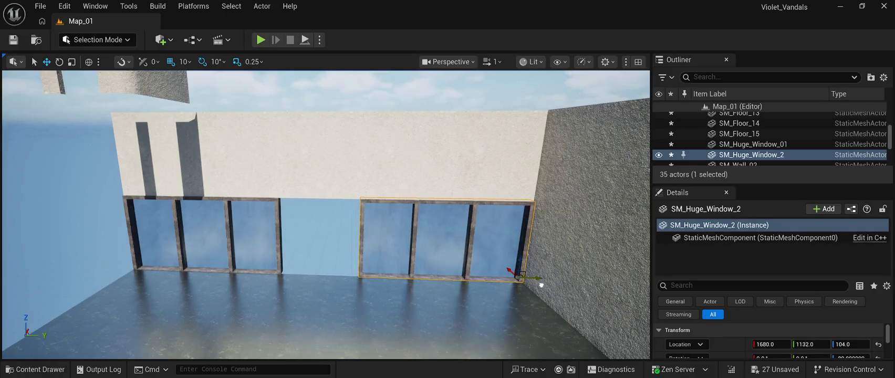
{"action": "key", "text": "Up"}
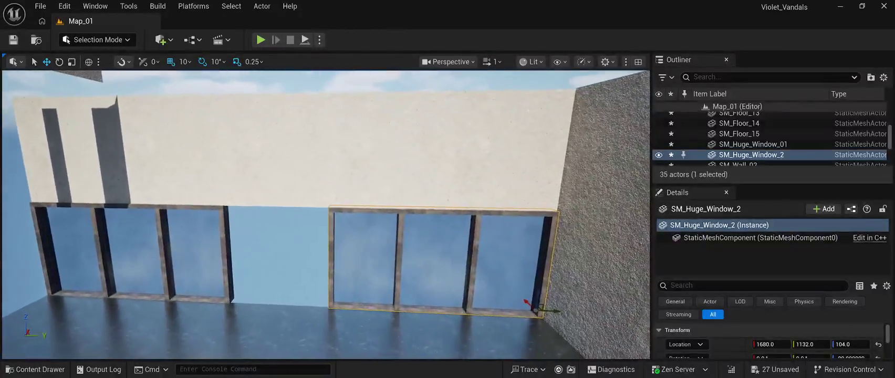
{"action": "key", "text": "Down"}
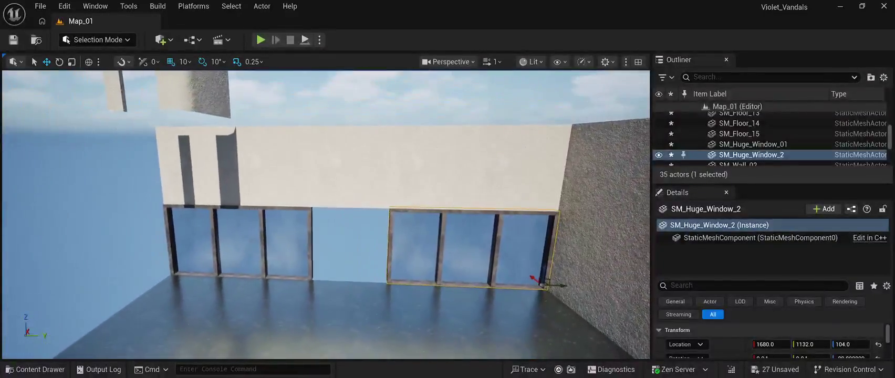
Step: Duplicate the wall piece above the windows and lower the copy into the gap between them
{"action": "left_click", "coordinate": [352, 168]}
{"action": "key", "text": "ctrl+d"}
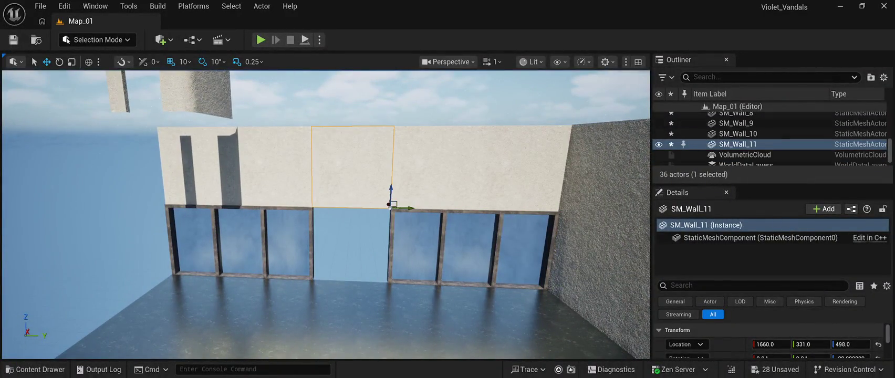
{"action": "left_click_drag", "start_coordinate": [391, 186], "coordinate": [396, 260]}
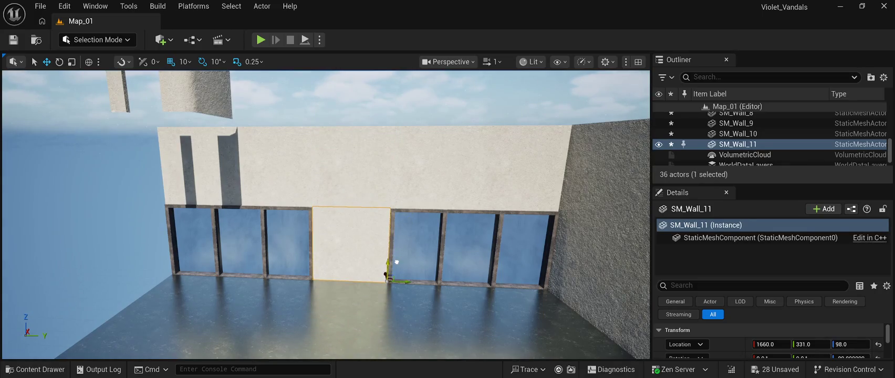
{"action": "left_click", "coordinate": [79, 173]}
{"action": "scroll", "coordinate": [325, 215], "scroll_direction": "up", "scroll_amount": 5}
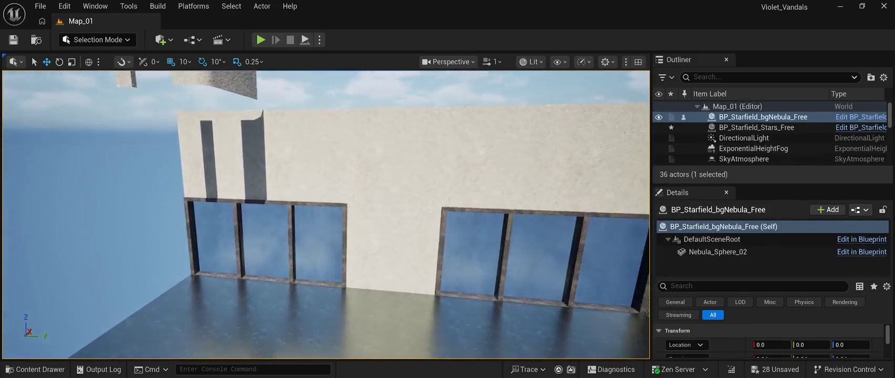
{"action": "scroll", "coordinate": [326, 216], "scroll_direction": "down", "scroll_amount": 5}
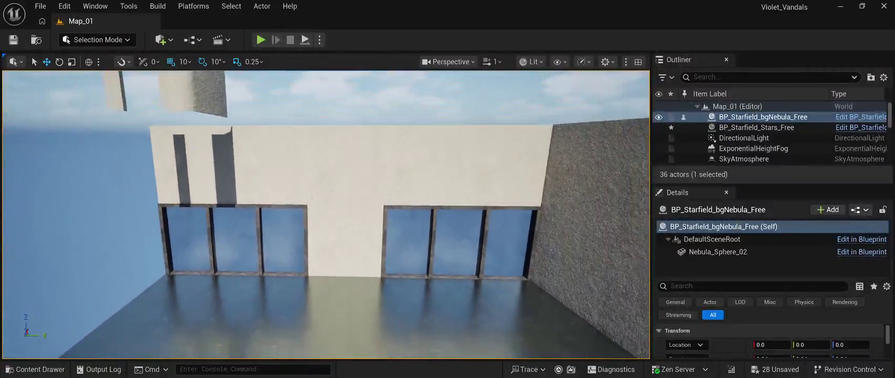
Step: Duplicate SM_Wall_10 as SM_Wall_12 and turn it perpendicular at the left end
{"action": "left_click", "coordinate": [336, 168]}
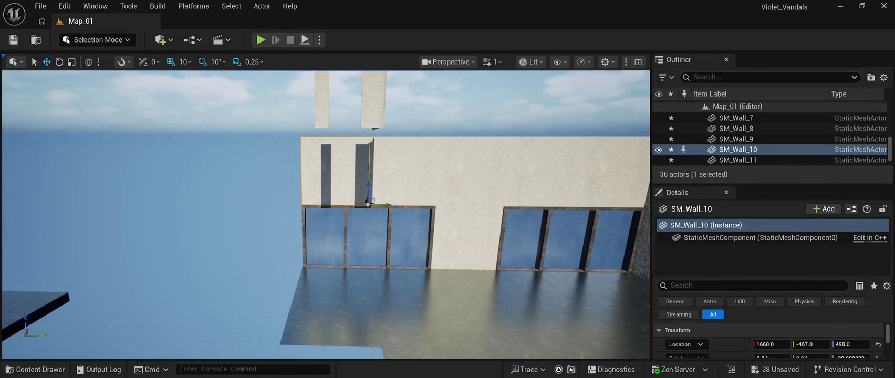
{"action": "key", "text": "ctrl+d"}
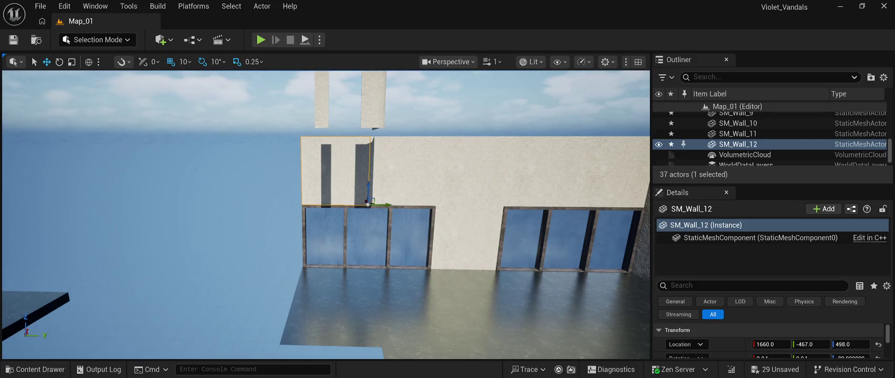
{"action": "left_click_drag", "start_coordinate": [368, 205], "coordinate": [328, 205]}
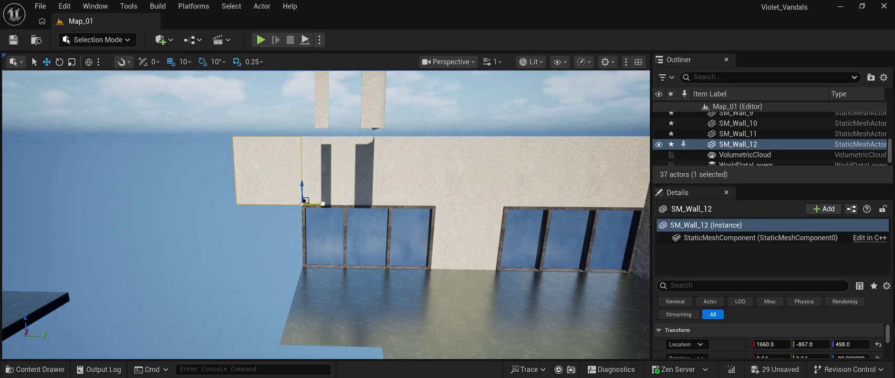
{"action": "left_click", "coordinate": [158, 105]}
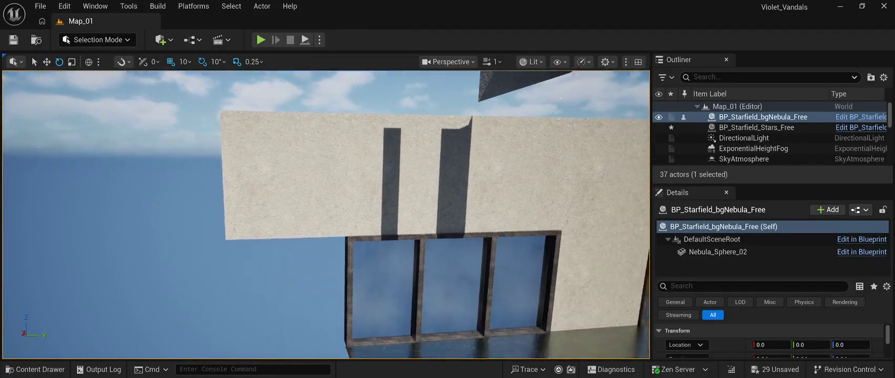
{"action": "key", "text": "ctrl+z"}
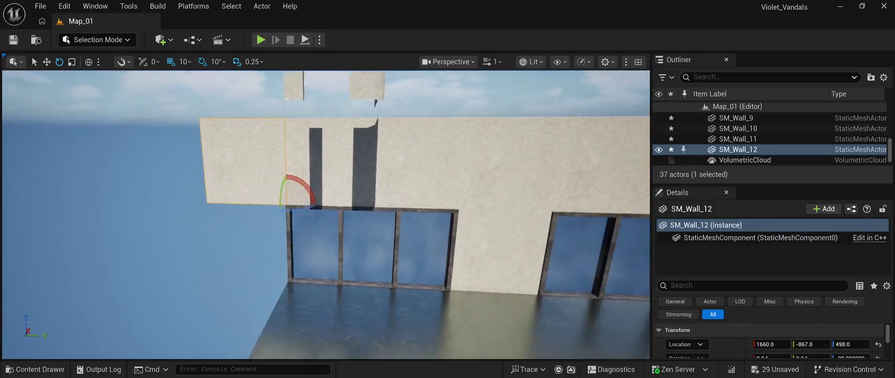
{"action": "left_click_drag", "start_coordinate": [358, 227], "coordinate": [316, 227]}
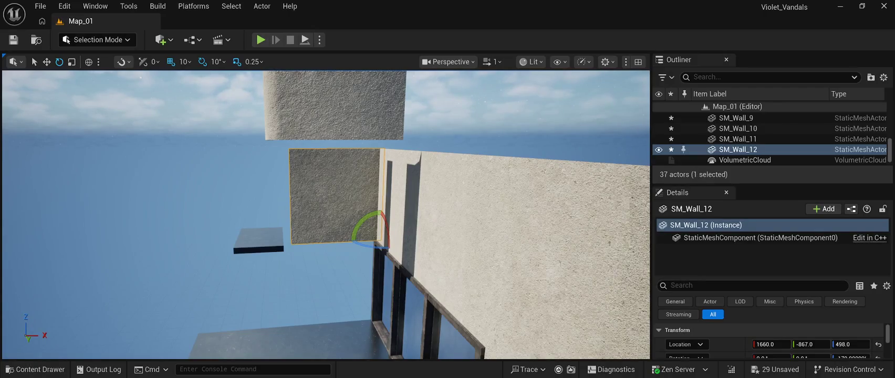
{"action": "key", "text": "w"}
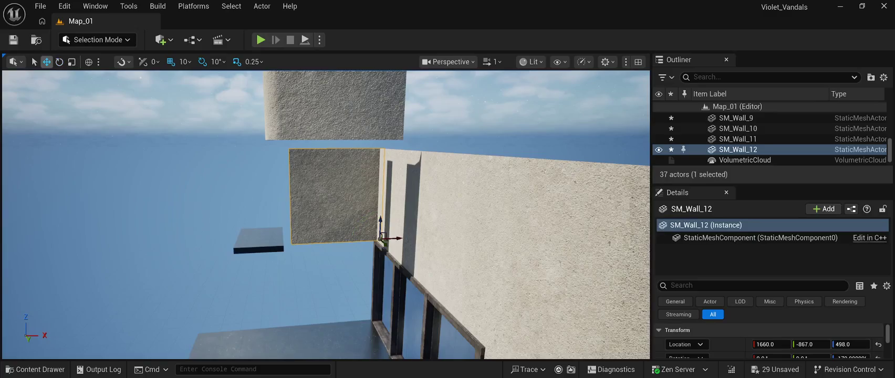
{"action": "left_click_drag", "start_coordinate": [397, 238], "coordinate": [398, 239]}
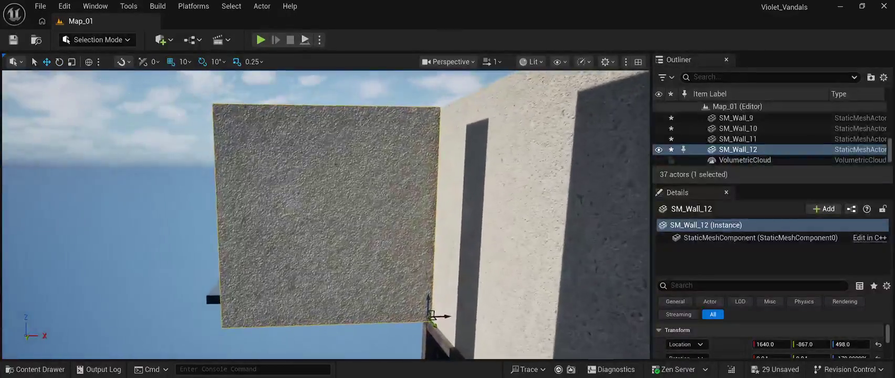
{"action": "left_click", "coordinate": [210, 286]}
{"action": "left_click_drag", "start_coordinate": [210, 285], "coordinate": [211, 286]}
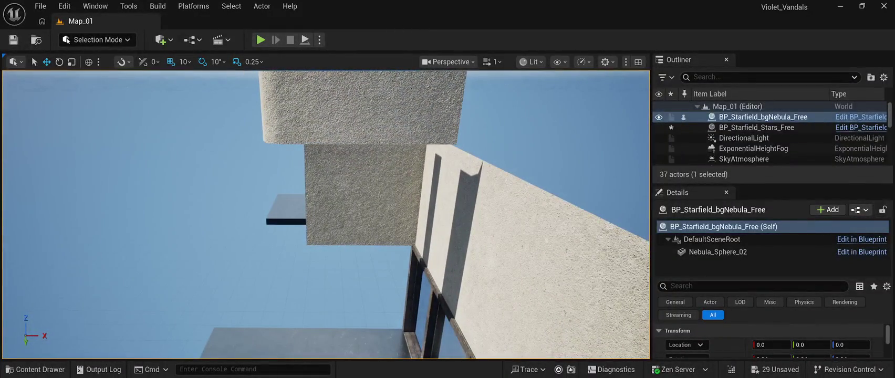
Step: Duplicate SM_Wall_12 as SM_Wall_13 and slide it outward along X
{"action": "left_click", "coordinate": [365, 189]}
{"action": "key", "text": "ctrl+d"}
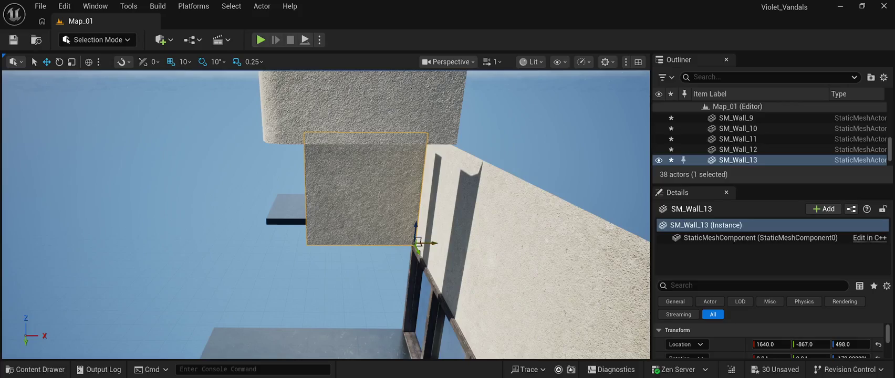
{"action": "mouse_move", "coordinate": [435, 238]}
{"action": "left_mouse_down"}
{"action": "mouse_move", "coordinate": [321, 232]}
{"action": "mouse_move", "coordinate": [328, 235]}
{"action": "left_mouse_up"}
{"action": "left_click", "coordinate": [342, 273]}
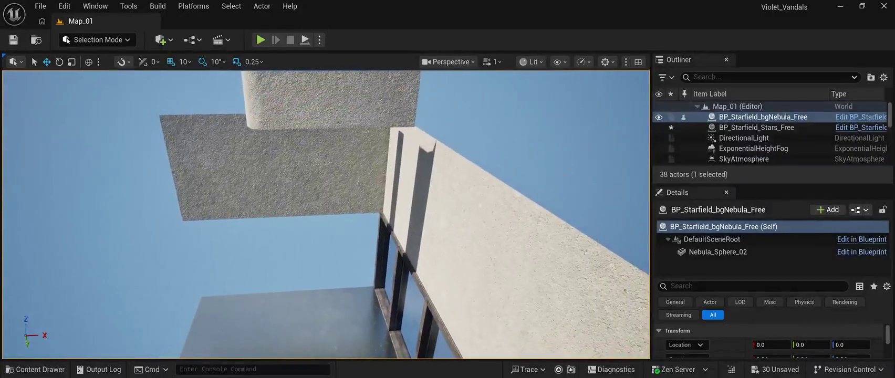
Step: Duplicate SM_Wall_12 as SM_Wall_14 and lower it to the floor at 1640, -887, 98
{"action": "left_click", "coordinate": [336, 158]}
{"action": "key", "text": "ctrl+d"}
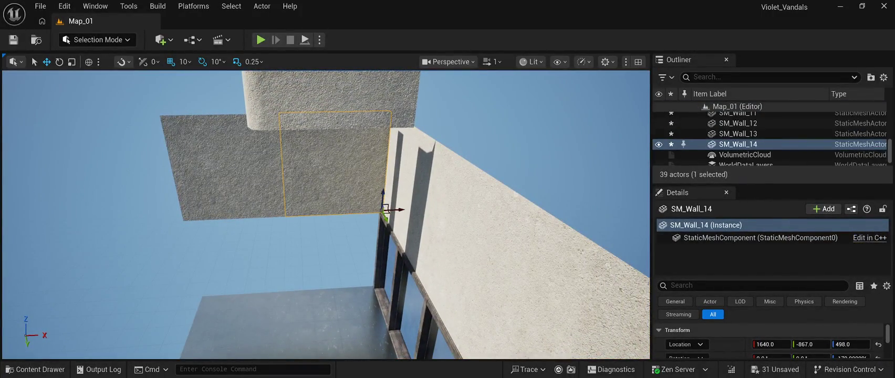
{"action": "left_click_drag", "start_coordinate": [382, 195], "coordinate": [397, 271]}
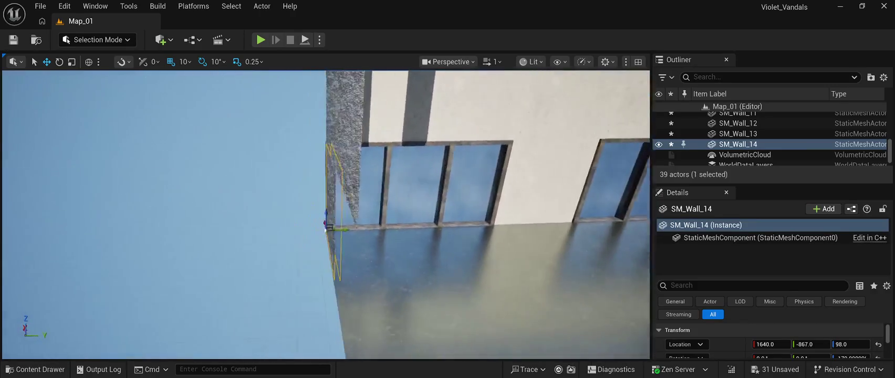
{"action": "left_click_drag", "start_coordinate": [325, 215], "coordinate": [147, 219]}
{"action": "left_click_drag", "start_coordinate": [319, 277], "coordinate": [314, 275]}
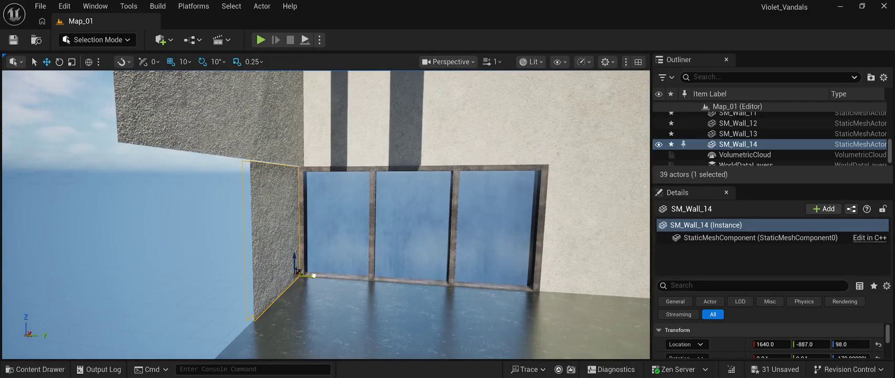
Step: Nudge SM_Wall_12 along Y to -887
{"action": "left_click", "coordinate": [275, 121]}
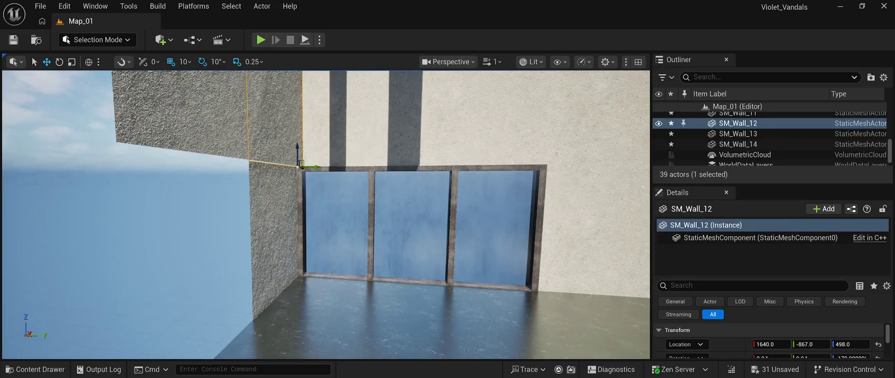
{"action": "left_click_drag", "start_coordinate": [315, 167], "coordinate": [309, 167]}
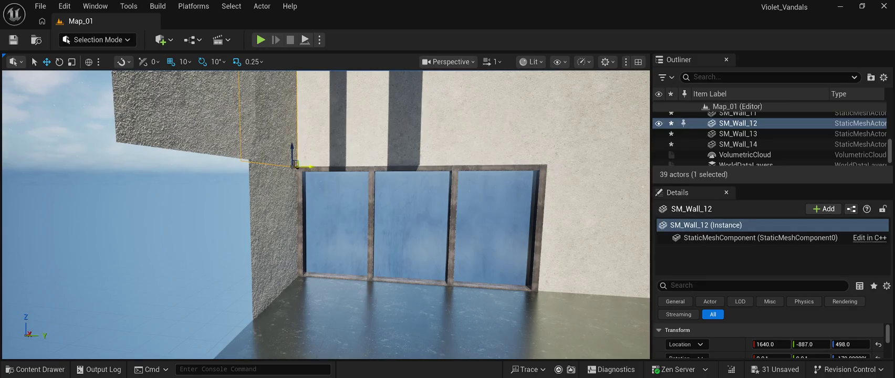
{"action": "scroll", "coordinate": [310, 167], "scroll_direction": "down", "scroll_amount": 3}
{"action": "left_click", "coordinate": [274, 180]}
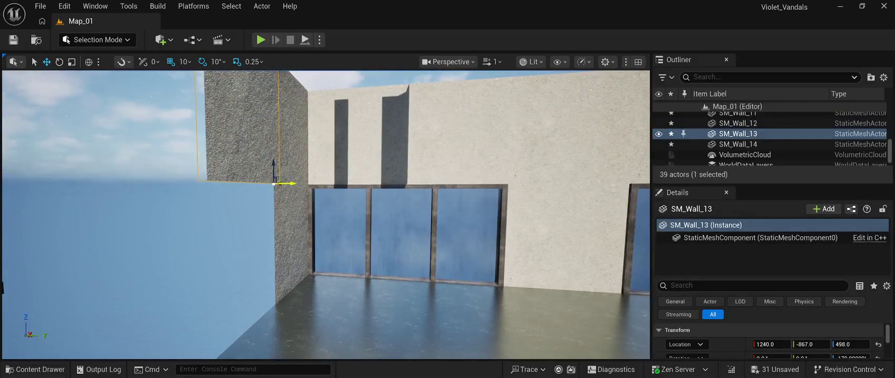
{"action": "key", "text": "f"}
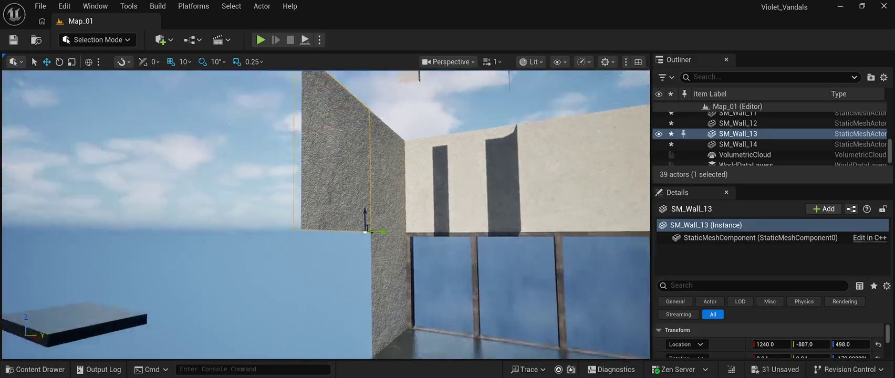
{"action": "scroll", "coordinate": [326, 214], "scroll_direction": "up", "scroll_amount": 5}
{"action": "left_click", "coordinate": [21, 95]}
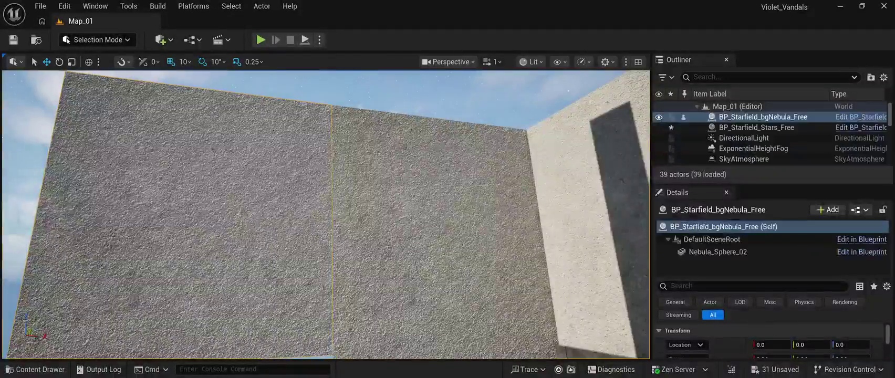
{"action": "mouse_move", "coordinate": [326, 215]}
{"action": "left_mouse_down"}
{"action": "mouse_move", "coordinate": [294, 200]}
{"action": "mouse_move", "coordinate": [272, 223]}
{"action": "left_mouse_up"}
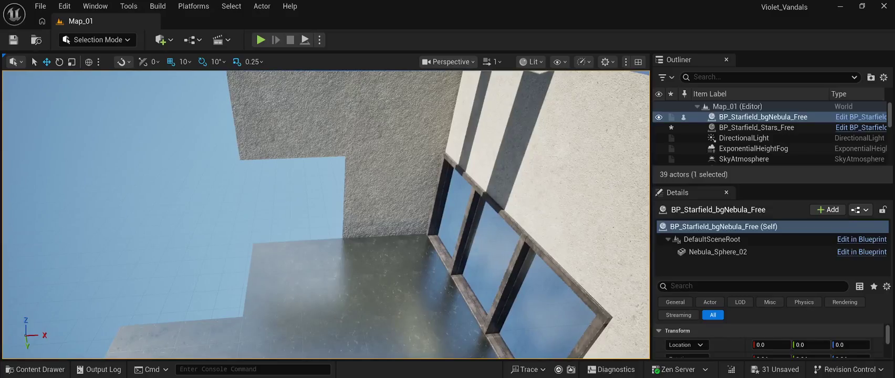
Step: Duplicate SM_Wall_14 as SM_Wall_15 and move it to X 1240
{"action": "left_click", "coordinate": [394, 195]}
{"action": "key", "text": "ctrl+d"}
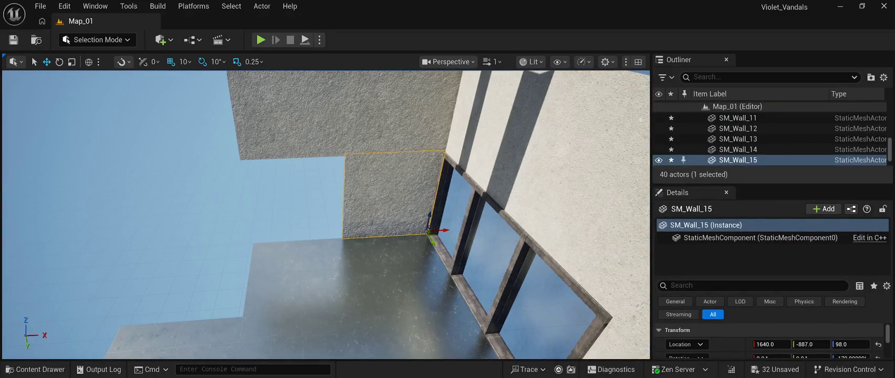
{"action": "mouse_move", "coordinate": [441, 230]}
{"action": "left_mouse_down"}
{"action": "mouse_move", "coordinate": [373, 233]}
{"action": "mouse_move", "coordinate": [365, 224]}
{"action": "left_mouse_up"}
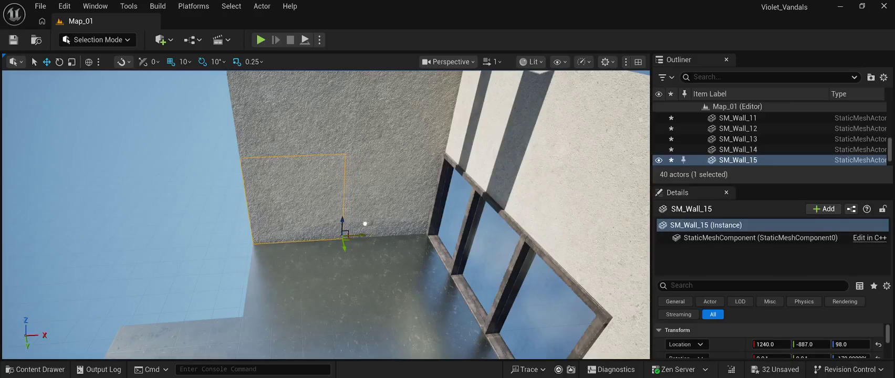
{"action": "left_click", "coordinate": [105, 158]}
{"action": "mouse_move", "coordinate": [105, 157]}
{"action": "left_mouse_down"}
{"action": "mouse_move", "coordinate": [120, 141]}
{"action": "mouse_move", "coordinate": [139, 160]}
{"action": "left_mouse_up"}
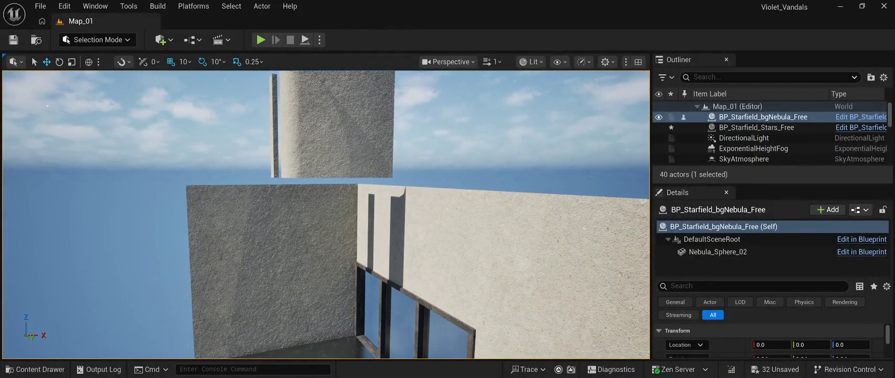
Step: Move SM_Wall_03 aside to X 890 and far out along Y
{"action": "left_click", "coordinate": [331, 126]}
{"action": "mouse_move", "coordinate": [287, 152]}
{"action": "left_mouse_down"}
{"action": "mouse_move", "coordinate": [184, 168]}
{"action": "mouse_move", "coordinate": [44, 153]}
{"action": "mouse_move", "coordinate": [214, 151]}
{"action": "left_mouse_up"}
{"action": "key", "text": "f"}
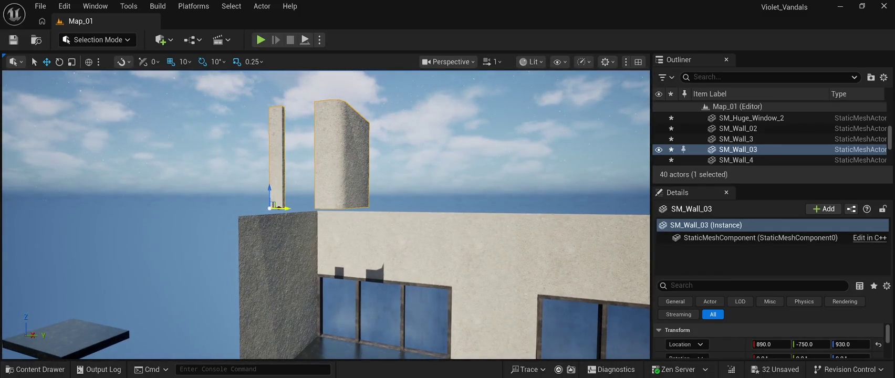
{"action": "mouse_move", "coordinate": [283, 208]}
{"action": "left_mouse_down"}
{"action": "mouse_move", "coordinate": [129, 202]}
{"action": "mouse_move", "coordinate": [192, 355]}
{"action": "mouse_move", "coordinate": [179, 259]}
{"action": "mouse_move", "coordinate": [150, 260]}
{"action": "mouse_move", "coordinate": [79, 326]}
{"action": "mouse_move", "coordinate": [262, 306]}
{"action": "mouse_move", "coordinate": [263, 288]}
{"action": "left_mouse_up"}
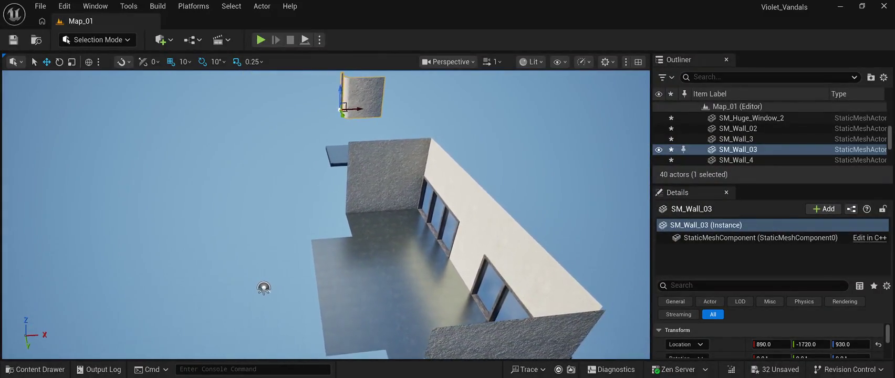
Step: Duplicate SM_Wall_13 and SM_Wall_15 and turn the copies 90° about the vertical axis
{"action": "left_click", "coordinate": [367, 157]}
{"action": "left_click", "coordinate": [368, 195], "text": "ctrl"}
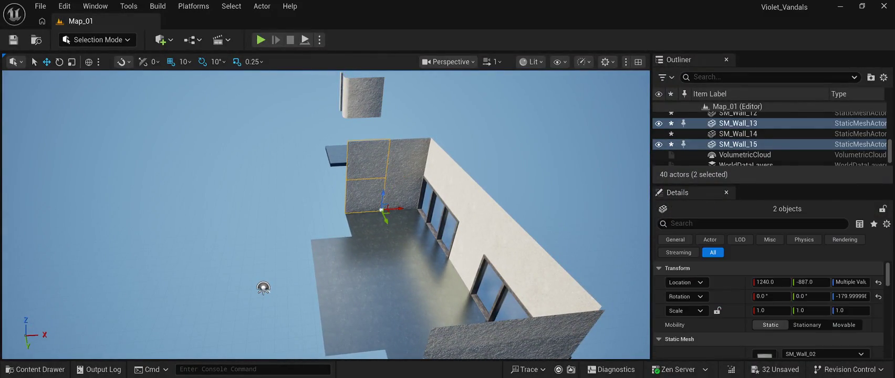
{"action": "key", "text": "ctrl+d"}
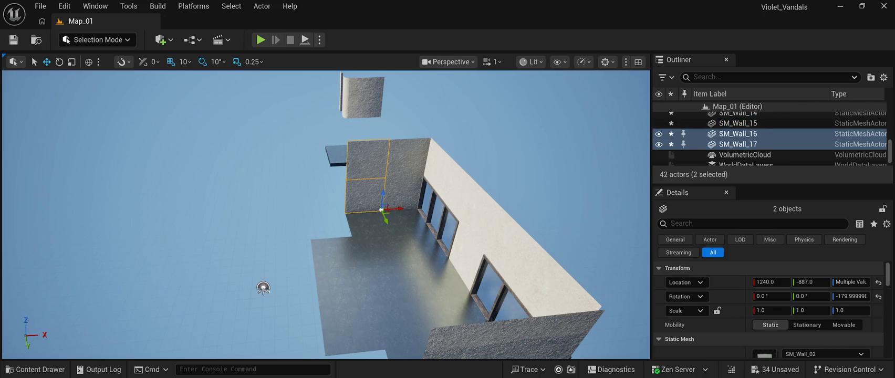
{"action": "left_click_drag", "start_coordinate": [400, 207], "coordinate": [362, 215]}
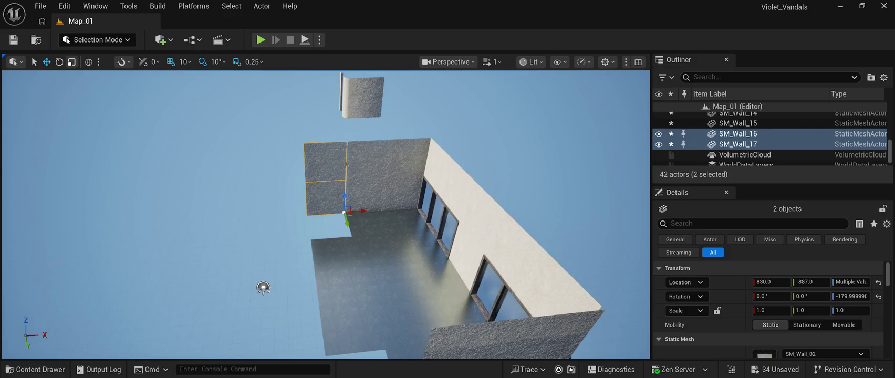
{"action": "key", "text": "e"}
{"action": "left_click_drag", "start_coordinate": [339, 228], "coordinate": [289, 229]}
Step: Position the copied pair at X 820, Y -867 to close the corner
{"action": "mouse_move", "coordinate": [263, 287]}
{"action": "left_mouse_down"}
{"action": "mouse_move", "coordinate": [247, 286]}
{"action": "mouse_move", "coordinate": [331, 236]}
{"action": "mouse_move", "coordinate": [329, 208]}
{"action": "mouse_move", "coordinate": [343, 196]}
{"action": "mouse_move", "coordinate": [256, 196]}
{"action": "mouse_move", "coordinate": [312, 198]}
{"action": "left_mouse_up"}
{"action": "key", "text": "w"}
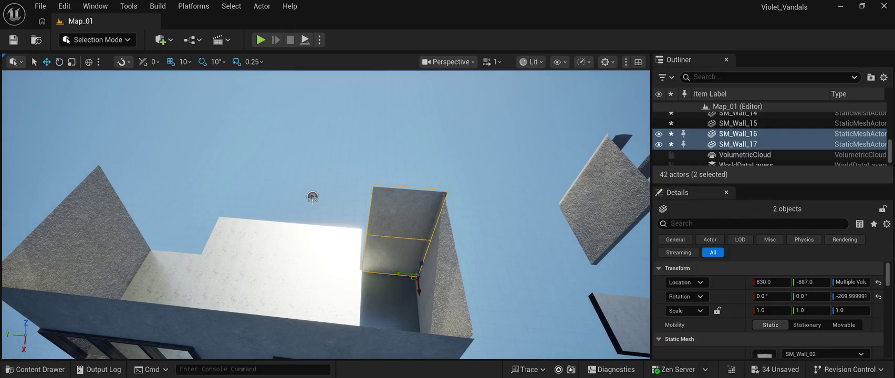
{"action": "left_click_drag", "start_coordinate": [407, 274], "coordinate": [404, 272]}
{"action": "mouse_move", "coordinate": [313, 197]}
{"action": "left_mouse_down"}
{"action": "mouse_move", "coordinate": [266, 146]}
{"action": "mouse_move", "coordinate": [6, 186]}
{"action": "mouse_move", "coordinate": [15, 310]}
{"action": "mouse_move", "coordinate": [31, 315]}
{"action": "left_mouse_up"}
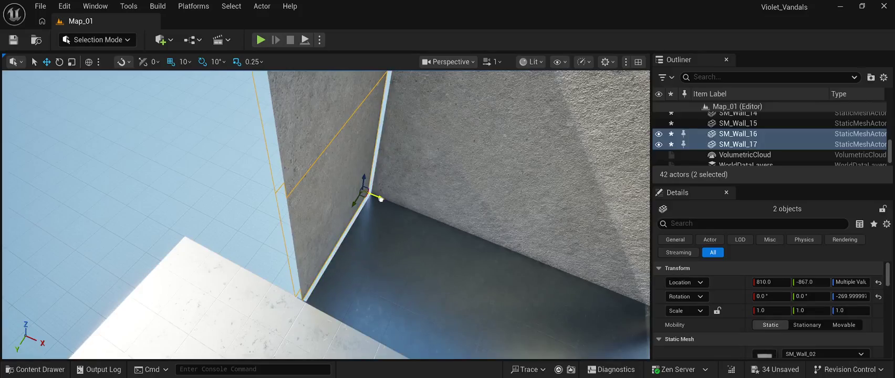
{"action": "left_click_drag", "start_coordinate": [384, 202], "coordinate": [381, 201]}
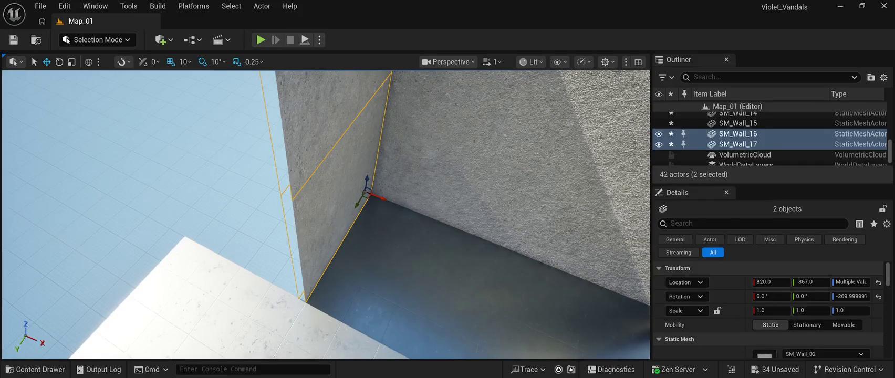
{"action": "left_click_drag", "start_coordinate": [381, 202], "coordinate": [110, 313]}
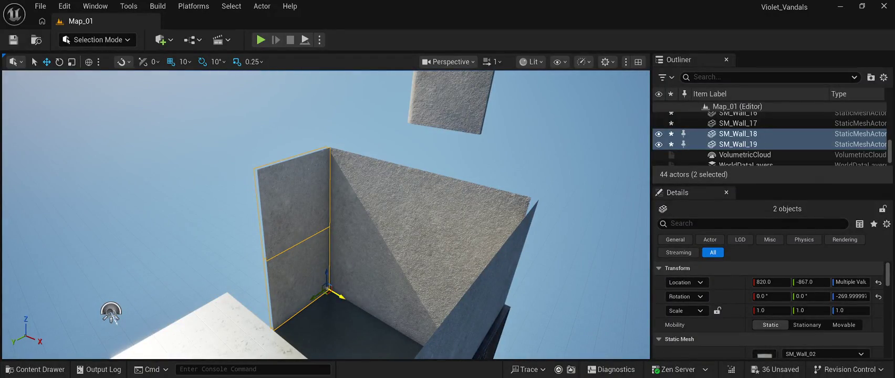
Step: Move SM_Wall_18 and 19 to Y -477 and rotate them back to -180° on Z
{"action": "mouse_move", "coordinate": [314, 297]}
{"action": "left_mouse_down"}
{"action": "mouse_move", "coordinate": [242, 321]}
{"action": "mouse_move", "coordinate": [251, 319]}
{"action": "left_mouse_up"}
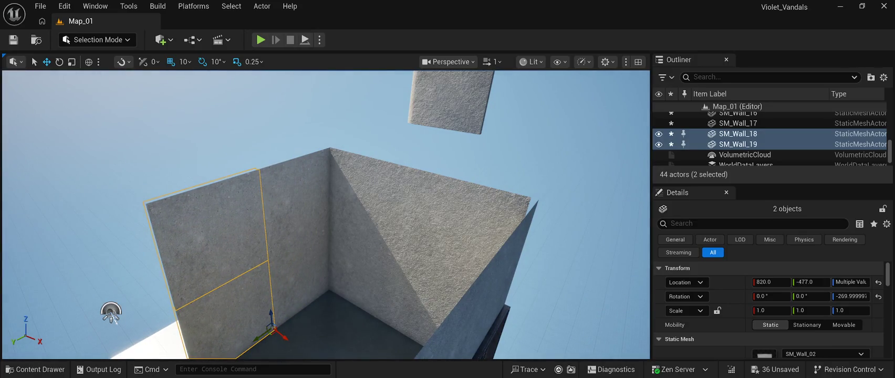
{"action": "key", "text": "e"}
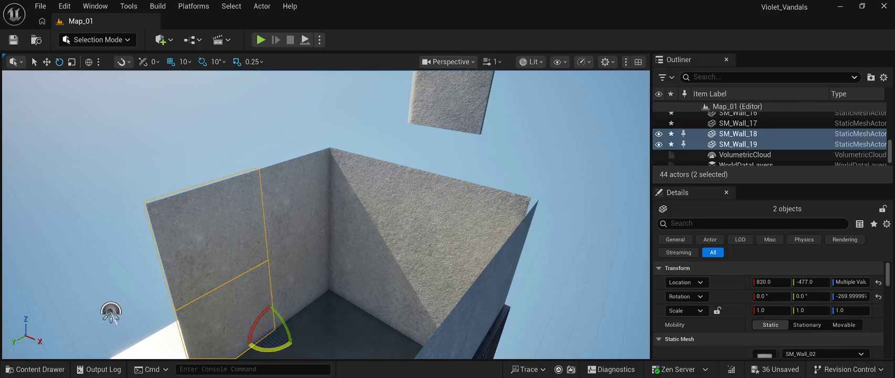
{"action": "left_click_drag", "start_coordinate": [284, 340], "coordinate": [294, 342]}
{"action": "left_click_drag", "start_coordinate": [110, 313], "coordinate": [132, 296]}
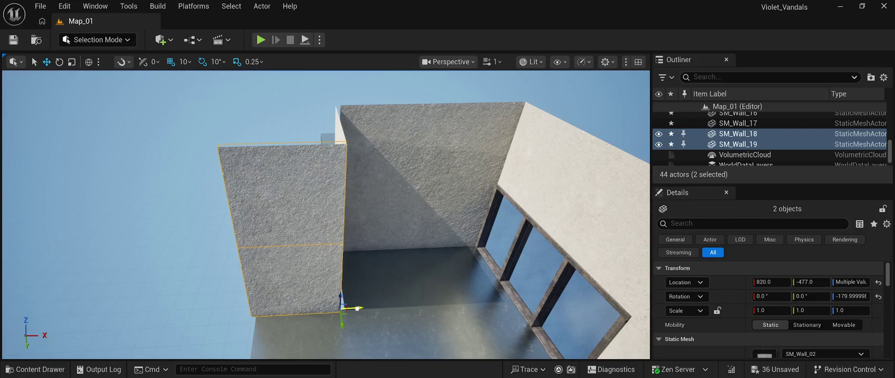
{"action": "mouse_move", "coordinate": [121, 317]}
{"action": "left_mouse_down"}
{"action": "mouse_move", "coordinate": [153, 255]}
{"action": "mouse_move", "coordinate": [42, 190]}
{"action": "mouse_move", "coordinate": [51, 184]}
{"action": "mouse_move", "coordinate": [180, 319]}
{"action": "mouse_move", "coordinate": [189, 313]}
{"action": "left_mouse_up"}
{"action": "left_click", "coordinate": [189, 313]}
Step: Duplicate SM_Wall_4 and SM_Wall_3 and turn the copies 90° about Z
{"action": "left_click", "coordinate": [306, 150]}
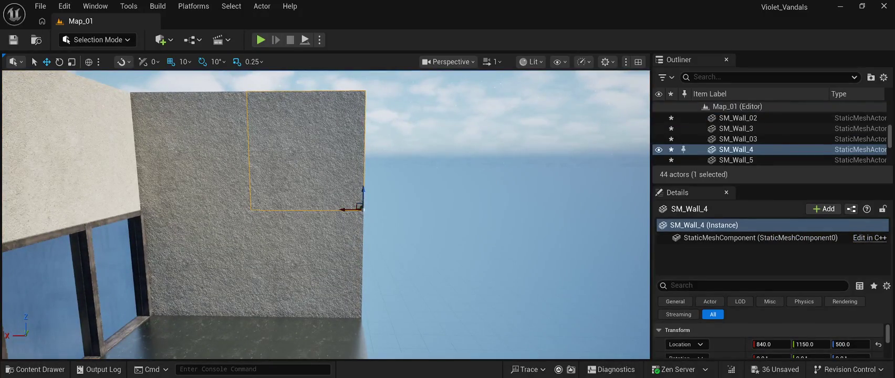
{"action": "left_click", "coordinate": [306, 262], "text": "ctrl"}
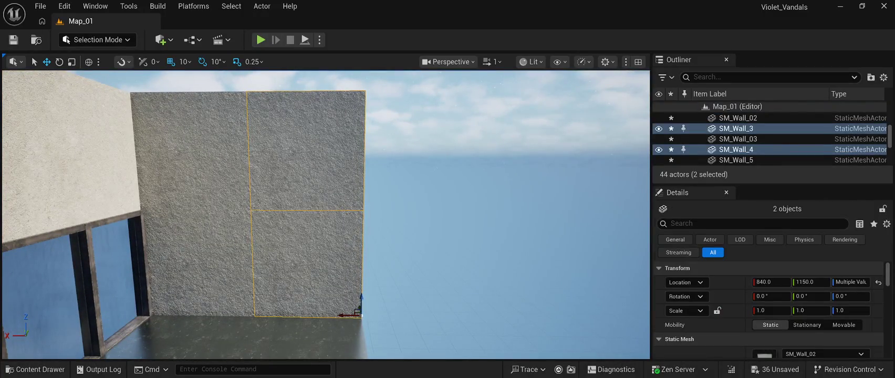
{"action": "key", "text": "ctrl+d"}
{"action": "mouse_move", "coordinate": [358, 314]}
{"action": "left_mouse_down"}
{"action": "mouse_move", "coordinate": [456, 313]}
{"action": "mouse_move", "coordinate": [450, 319]}
{"action": "left_mouse_up"}
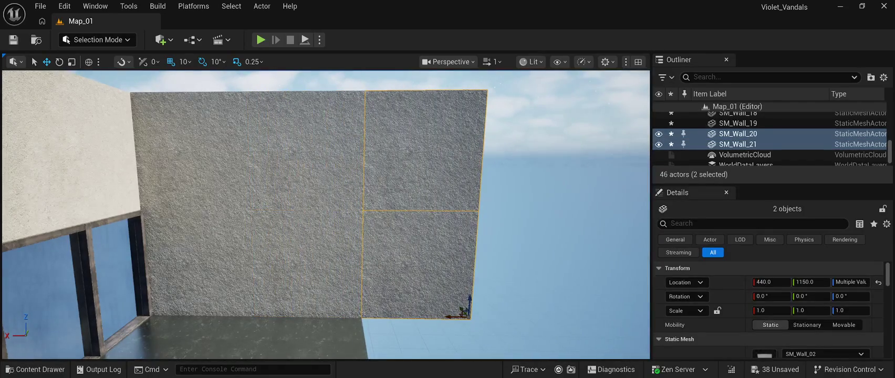
{"action": "key", "text": "e"}
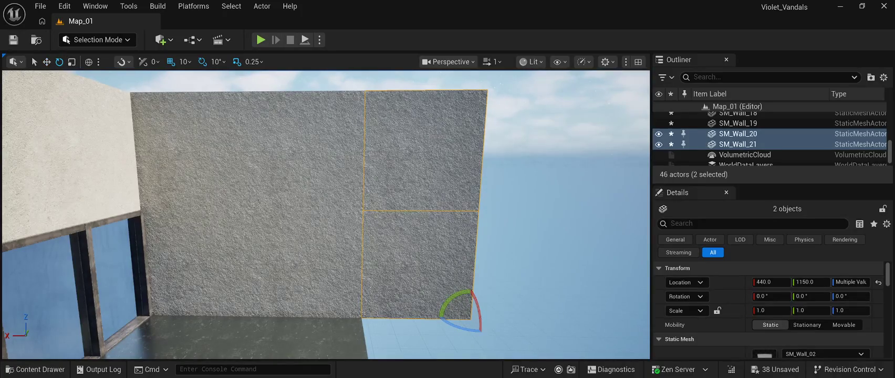
{"action": "mouse_move", "coordinate": [444, 307]}
{"action": "left_mouse_down"}
{"action": "mouse_move", "coordinate": [426, 309]}
{"action": "mouse_move", "coordinate": [440, 314]}
{"action": "left_mouse_up"}
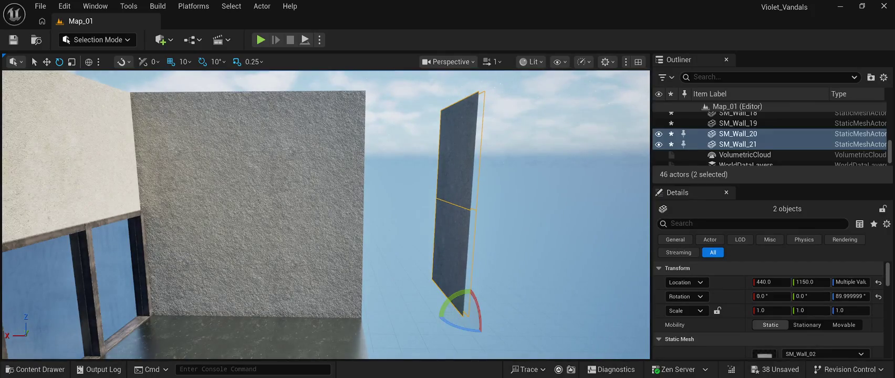
Step: Slide the copied wall pair along Y to 730
{"action": "key", "text": "w"}
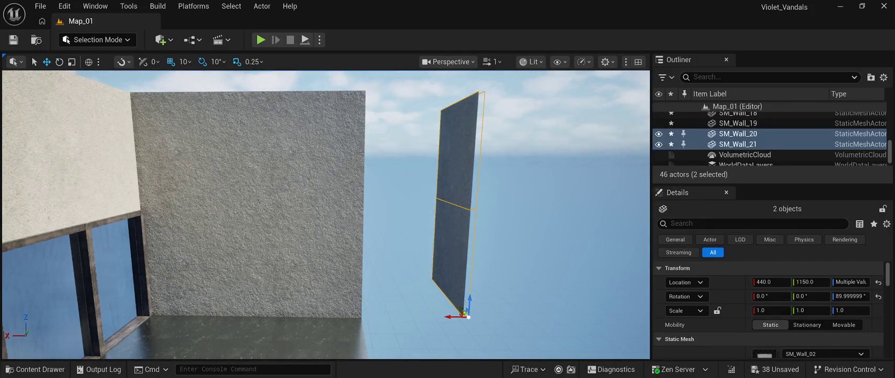
{"action": "mouse_move", "coordinate": [462, 311]}
{"action": "left_mouse_down"}
{"action": "mouse_move", "coordinate": [475, 336]}
{"action": "mouse_move", "coordinate": [368, 345]}
{"action": "mouse_move", "coordinate": [377, 357]}
{"action": "left_mouse_up"}
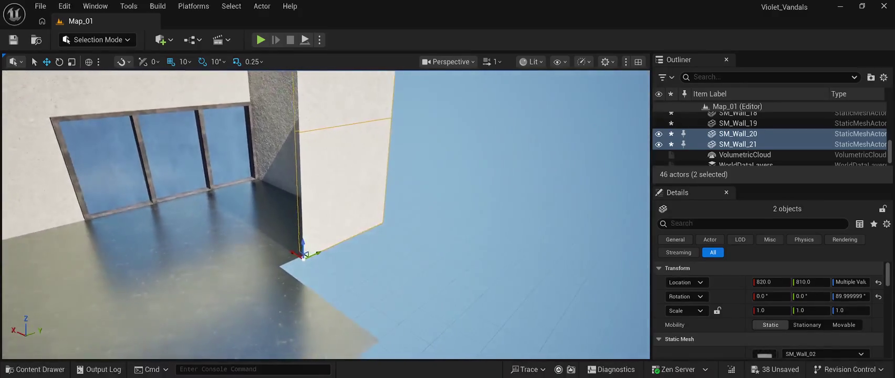
{"action": "left_click_drag", "start_coordinate": [303, 257], "coordinate": [297, 261]}
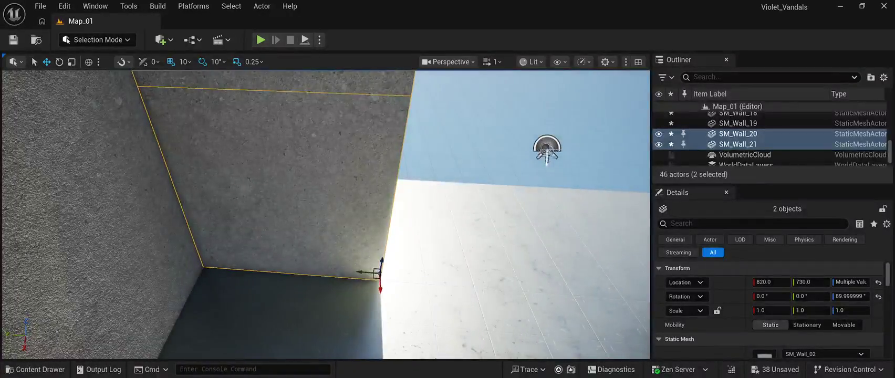
{"action": "left_click_drag", "start_coordinate": [368, 273], "coordinate": [362, 272]}
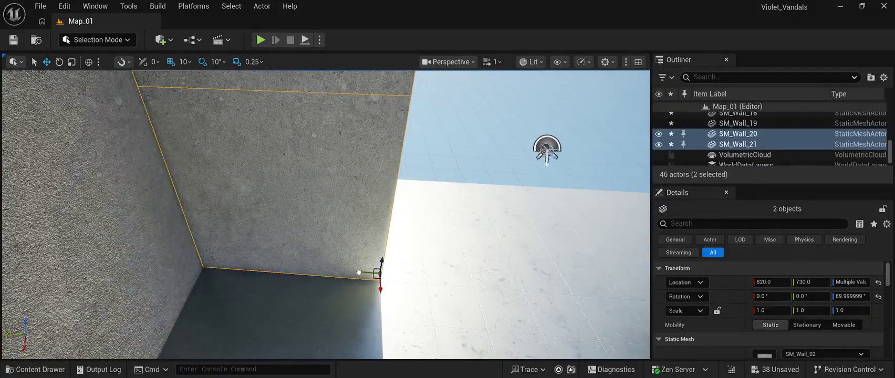
{"action": "mouse_move", "coordinate": [546, 150]}
{"action": "left_mouse_down"}
{"action": "mouse_move", "coordinate": [604, 210]}
{"action": "mouse_move", "coordinate": [555, 197]}
{"action": "mouse_move", "coordinate": [531, 242]}
{"action": "mouse_move", "coordinate": [581, 239]}
{"action": "mouse_move", "coordinate": [588, 253]}
{"action": "left_mouse_up"}
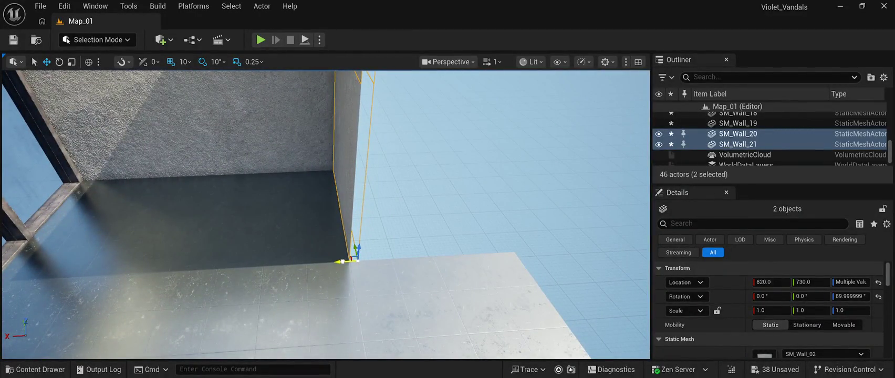
{"action": "left_click_drag", "start_coordinate": [588, 254], "coordinate": [603, 239]}
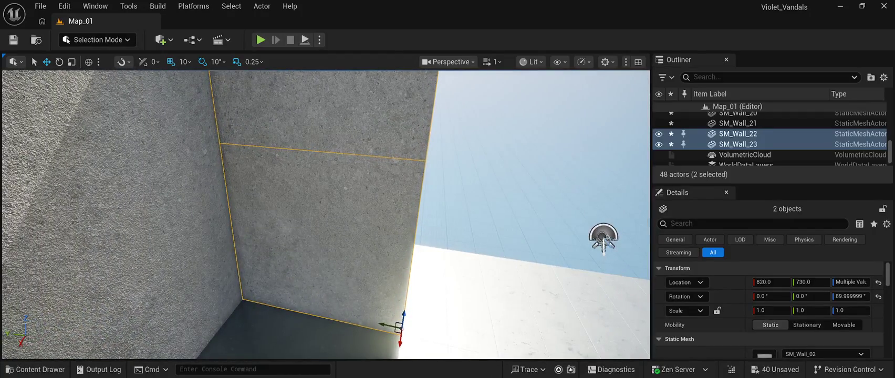
Step: Rotate SM_Wall_22 and 23 to 0° and place them at X 440, Y 750
{"action": "mouse_move", "coordinate": [383, 324]}
{"action": "left_mouse_down"}
{"action": "mouse_move", "coordinate": [599, 296]}
{"action": "mouse_move", "coordinate": [591, 333]}
{"action": "mouse_move", "coordinate": [614, 336]}
{"action": "mouse_move", "coordinate": [602, 335]}
{"action": "mouse_move", "coordinate": [593, 304]}
{"action": "left_mouse_up"}
{"action": "mouse_move", "coordinate": [457, 216]}
{"action": "left_mouse_down"}
{"action": "mouse_move", "coordinate": [481, 202]}
{"action": "mouse_move", "coordinate": [430, 210]}
{"action": "mouse_move", "coordinate": [416, 200]}
{"action": "mouse_move", "coordinate": [271, 203]}
{"action": "left_mouse_up"}
{"action": "key", "text": "f"}
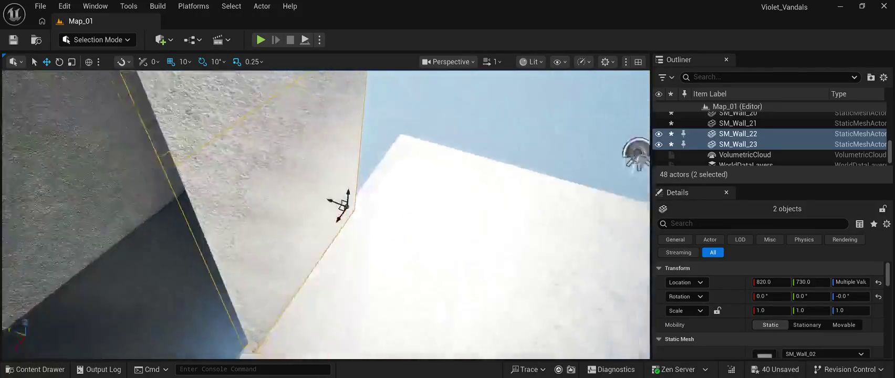
{"action": "left_click_drag", "start_coordinate": [336, 185], "coordinate": [478, 181]}
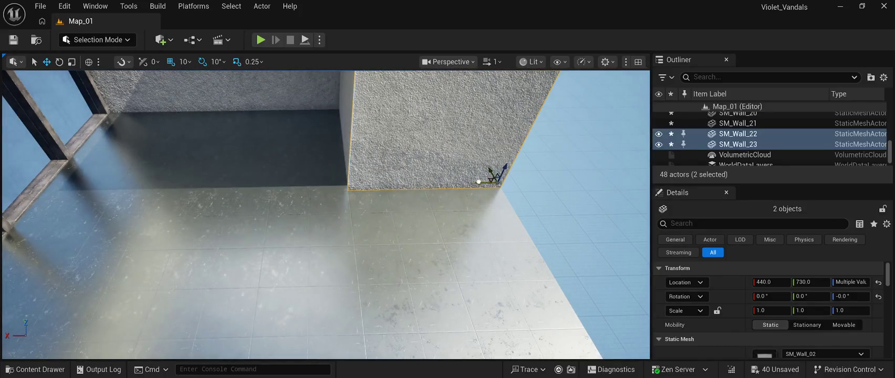
{"action": "mouse_move", "coordinate": [557, 152]}
{"action": "left_mouse_down"}
{"action": "mouse_move", "coordinate": [598, 144]}
{"action": "mouse_move", "coordinate": [640, 155]}
{"action": "mouse_move", "coordinate": [604, 176]}
{"action": "mouse_move", "coordinate": [572, 157]}
{"action": "mouse_move", "coordinate": [557, 173]}
{"action": "mouse_move", "coordinate": [540, 158]}
{"action": "mouse_move", "coordinate": [509, 184]}
{"action": "mouse_move", "coordinate": [496, 168]}
{"action": "mouse_move", "coordinate": [488, 184]}
{"action": "left_mouse_up"}
Step: Bring up the Content Drawer filtered to the roof meshes SM_Roof and SM_Roof_Trim in Cyberpunk_Room/Mesh
{"action": "left_click", "coordinate": [460, 288]}
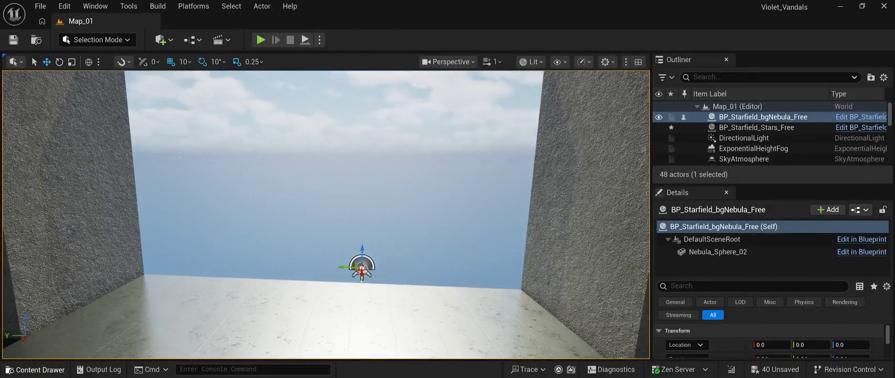
{"action": "key", "text": "ctrl+space"}
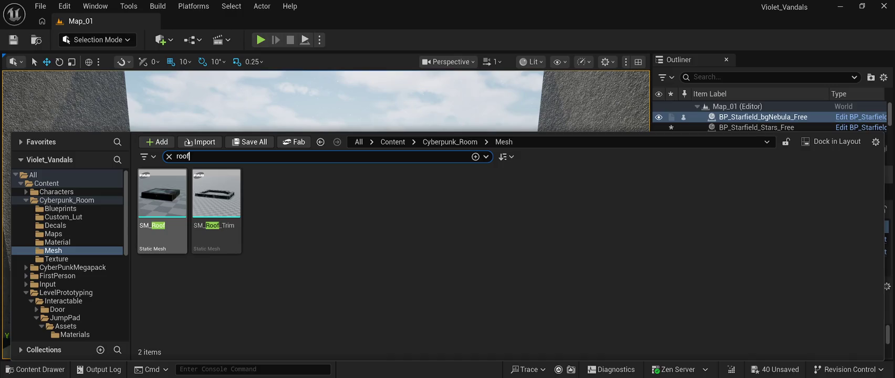
Step: Place an SM_Roof slab in the level and raise it to about Z 870
{"action": "key", "text": "ctrl+space"}
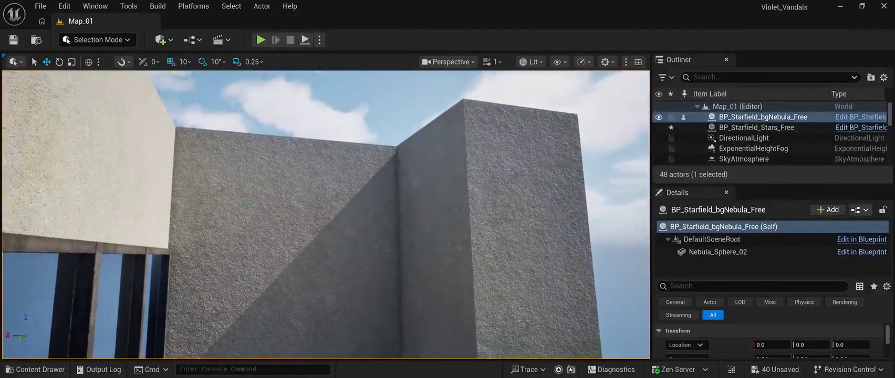
{"action": "mouse_move", "coordinate": [326, 216]}
{"action": "left_mouse_down"}
{"action": "mouse_move", "coordinate": [399, 204]}
{"action": "mouse_move", "coordinate": [357, 210]}
{"action": "left_mouse_up"}
{"action": "key", "text": "ctrl+space"}
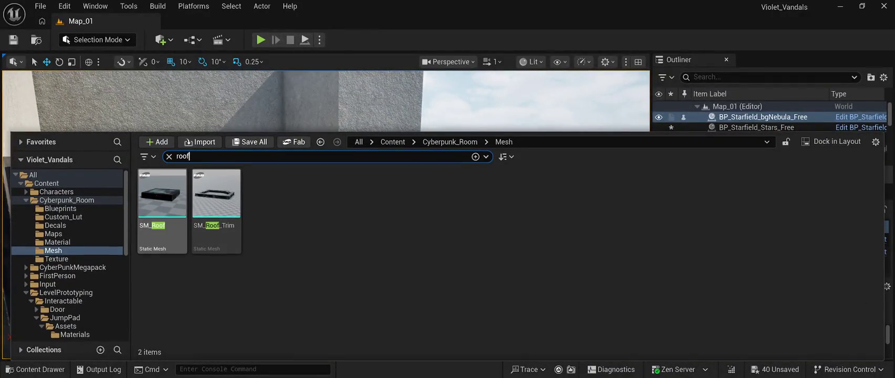
{"action": "mouse_move", "coordinate": [163, 200]}
{"action": "left_mouse_down"}
{"action": "mouse_move", "coordinate": [367, 158]}
{"action": "mouse_move", "coordinate": [462, 99]}
{"action": "left_mouse_up"}
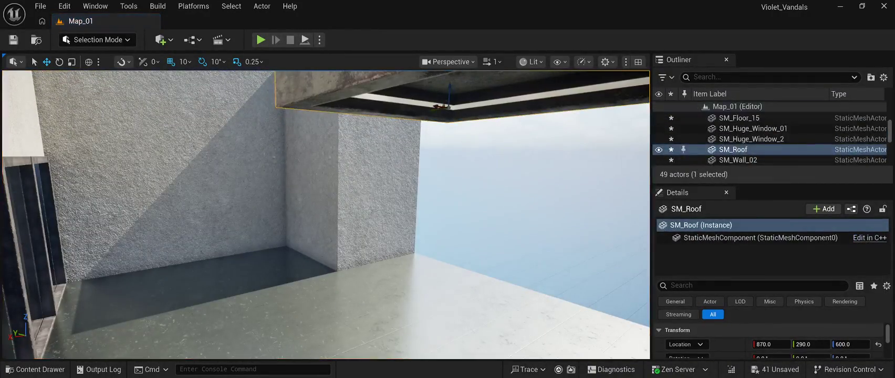
{"action": "key", "text": "f"}
{"action": "left_click_drag", "start_coordinate": [320, 201], "coordinate": [319, 127]}
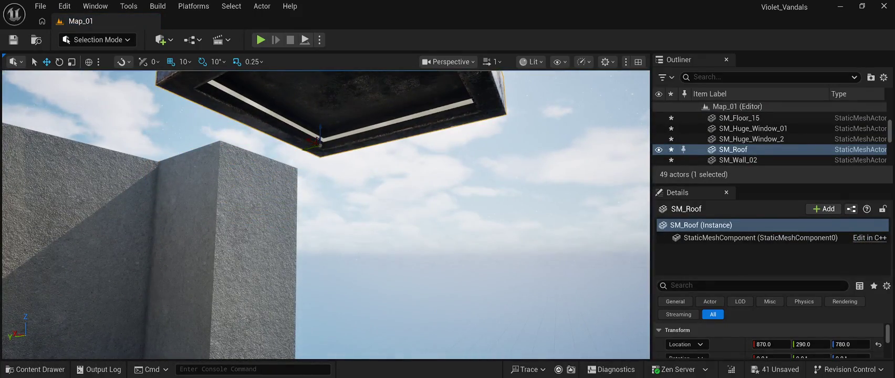
{"action": "mouse_move", "coordinate": [325, 210]}
{"action": "left_mouse_down"}
{"action": "mouse_move", "coordinate": [304, 210]}
{"action": "mouse_move", "coordinate": [315, 205]}
{"action": "mouse_move", "coordinate": [341, 231]}
{"action": "mouse_move", "coordinate": [329, 226]}
{"action": "left_mouse_up"}
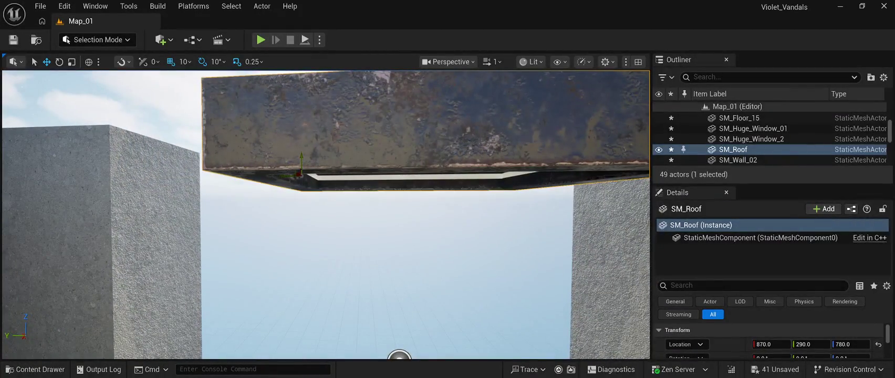
{"action": "mouse_move", "coordinate": [301, 158]}
{"action": "left_mouse_down"}
{"action": "mouse_move", "coordinate": [298, 127]}
{"action": "mouse_move", "coordinate": [7, 133]}
{"action": "left_mouse_up"}
{"action": "key", "text": "f"}
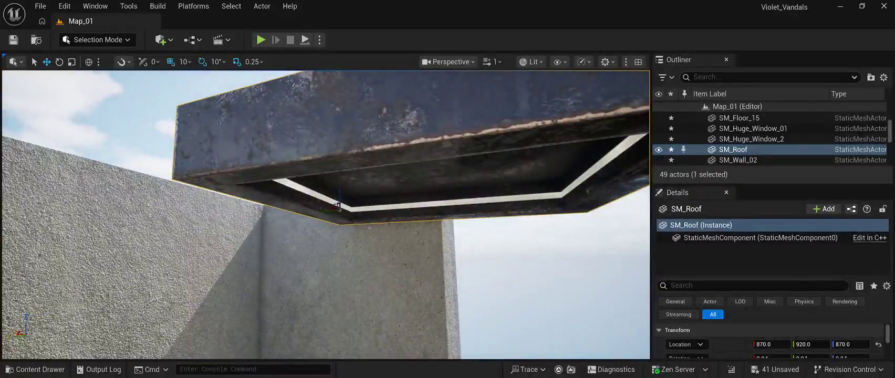
Step: Settle SM_Roof over the walls at 820, 1130, 930 and duplicate it as SM_Roof2
{"action": "mouse_move", "coordinate": [336, 206]}
{"action": "left_mouse_down"}
{"action": "mouse_move", "coordinate": [276, 198]}
{"action": "mouse_move", "coordinate": [287, 173]}
{"action": "mouse_move", "coordinate": [264, 190]}
{"action": "mouse_move", "coordinate": [273, 158]}
{"action": "mouse_move", "coordinate": [299, 226]}
{"action": "mouse_move", "coordinate": [192, 256]}
{"action": "mouse_move", "coordinate": [165, 201]}
{"action": "mouse_move", "coordinate": [192, 174]}
{"action": "left_mouse_up"}
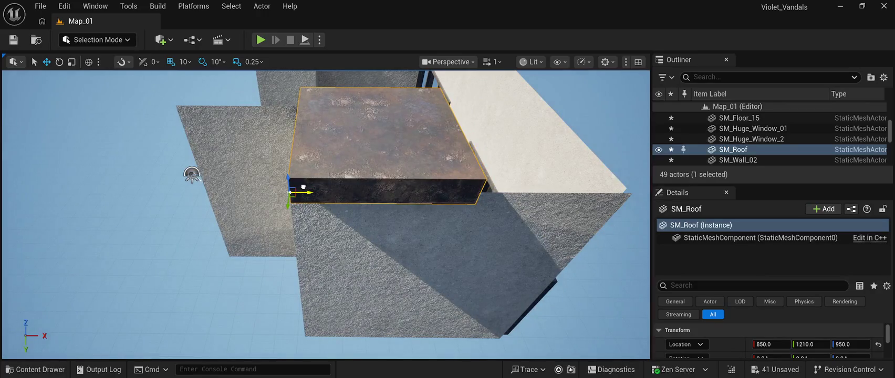
{"action": "mouse_move", "coordinate": [192, 175]}
{"action": "left_mouse_down"}
{"action": "mouse_move", "coordinate": [424, 196]}
{"action": "mouse_move", "coordinate": [393, 247]}
{"action": "left_mouse_up"}
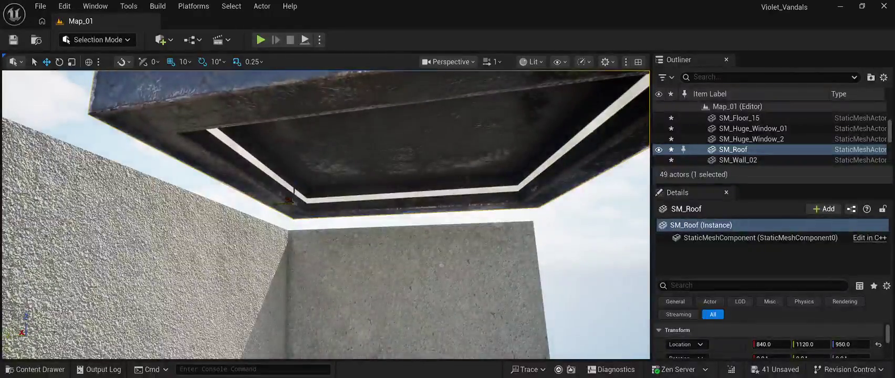
{"action": "mouse_move", "coordinate": [290, 192]}
{"action": "left_mouse_down"}
{"action": "mouse_move", "coordinate": [269, 213]}
{"action": "mouse_move", "coordinate": [283, 220]}
{"action": "mouse_move", "coordinate": [289, 257]}
{"action": "mouse_move", "coordinate": [288, 247]}
{"action": "left_mouse_up"}
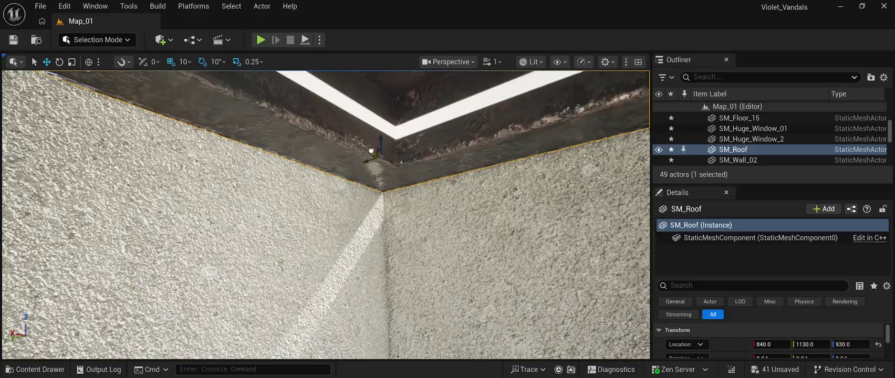
{"action": "left_click_drag", "start_coordinate": [371, 150], "coordinate": [381, 154]}
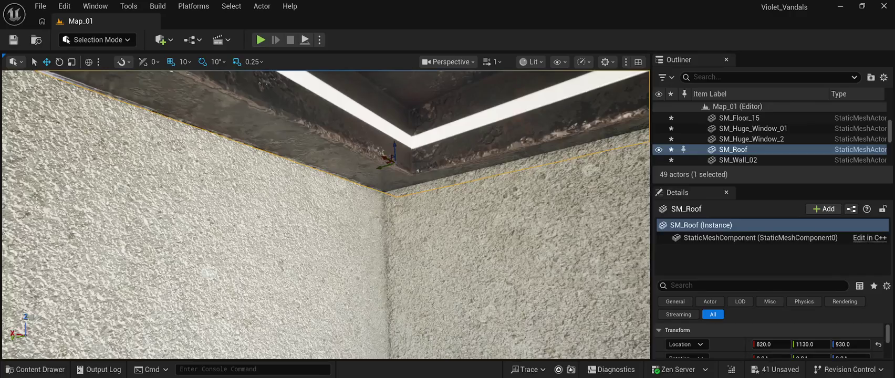
{"action": "left_click_drag", "start_coordinate": [326, 215], "coordinate": [341, 234]}
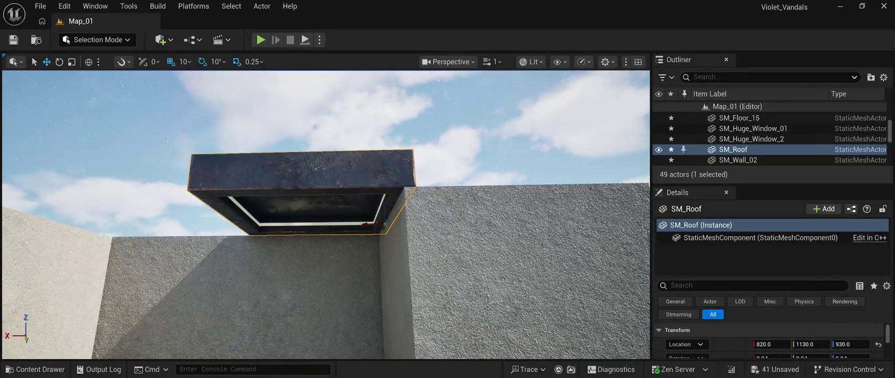
{"action": "mouse_move", "coordinate": [362, 226]}
{"action": "left_mouse_down"}
{"action": "mouse_move", "coordinate": [352, 228]}
{"action": "mouse_move", "coordinate": [363, 230]}
{"action": "left_mouse_up"}
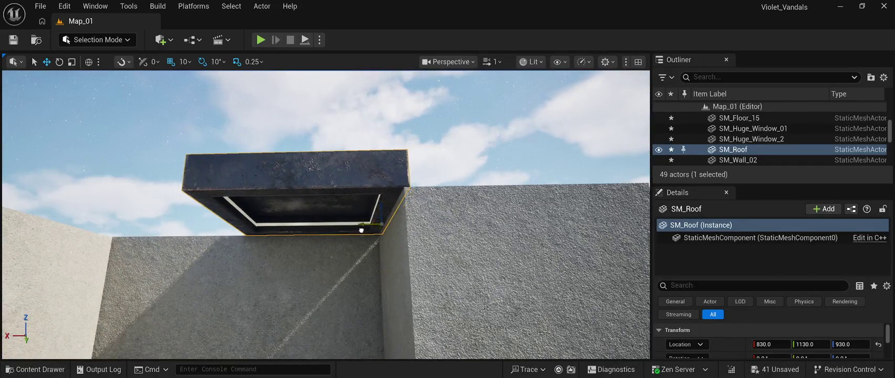
{"action": "key", "text": "ctrl+d"}
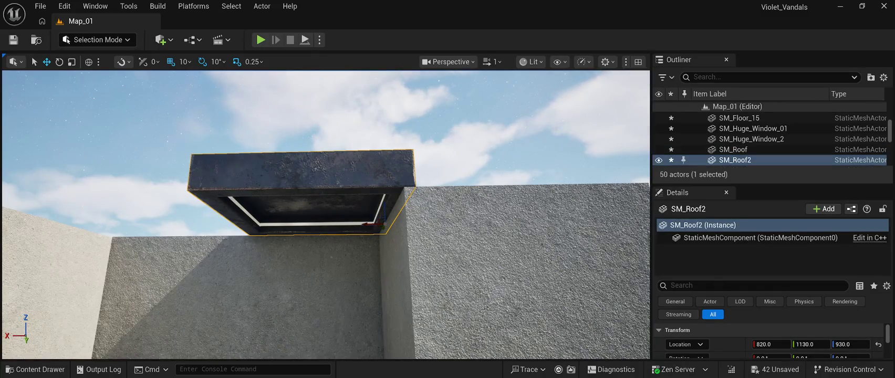
Step: Slide SM_Roof2 along X beside SM_Roof and raise SM_Wall_6 slightly
{"action": "mouse_move", "coordinate": [364, 224]}
{"action": "left_mouse_down"}
{"action": "mouse_move", "coordinate": [219, 235]}
{"action": "mouse_move", "coordinate": [227, 236]}
{"action": "left_mouse_up"}
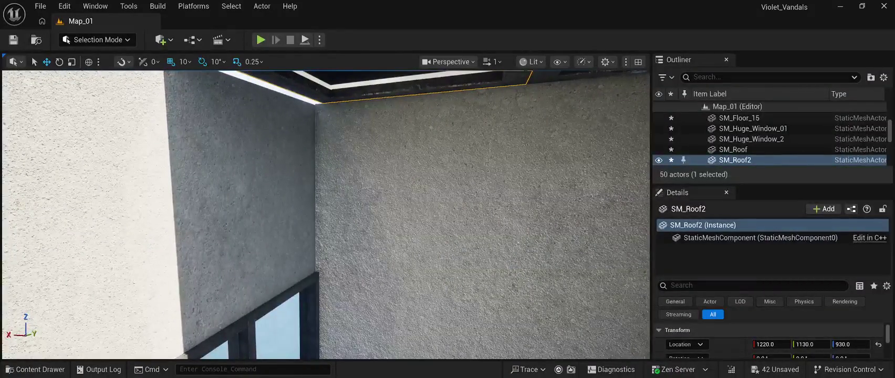
{"action": "left_click", "coordinate": [242, 210]}
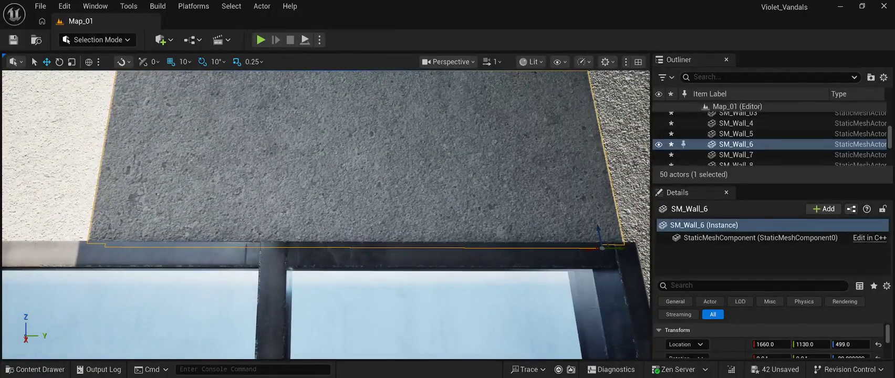
{"action": "left_click_drag", "start_coordinate": [848, 344], "coordinate": [853, 344]}
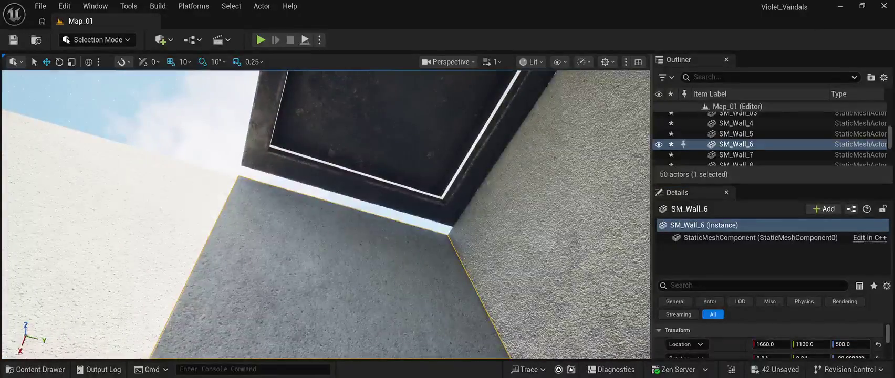
Step: Close the roof gap, shift SM_Roof to X 840, and lower both roof panels to height 900
{"action": "key", "text": "f"}
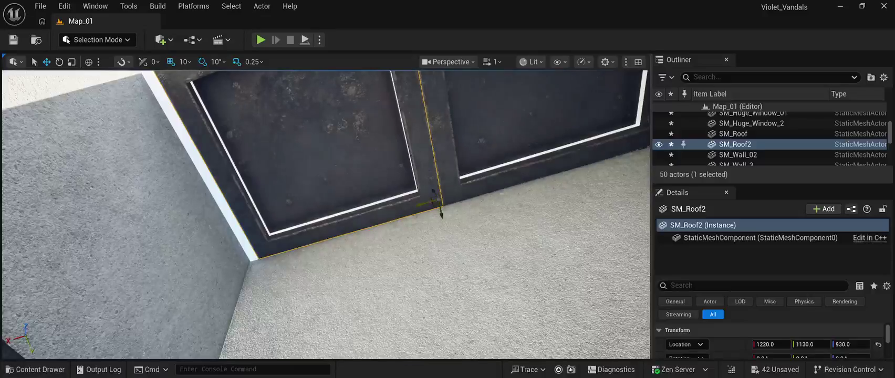
{"action": "left_click_drag", "start_coordinate": [427, 203], "coordinate": [418, 203]}
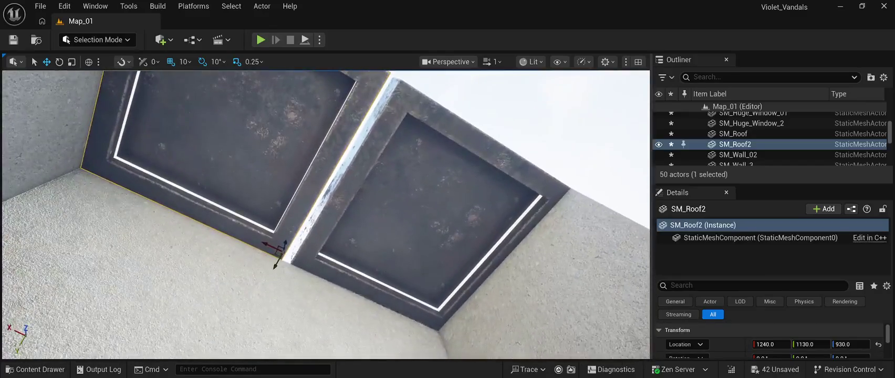
{"action": "left_click", "coordinate": [472, 210]}
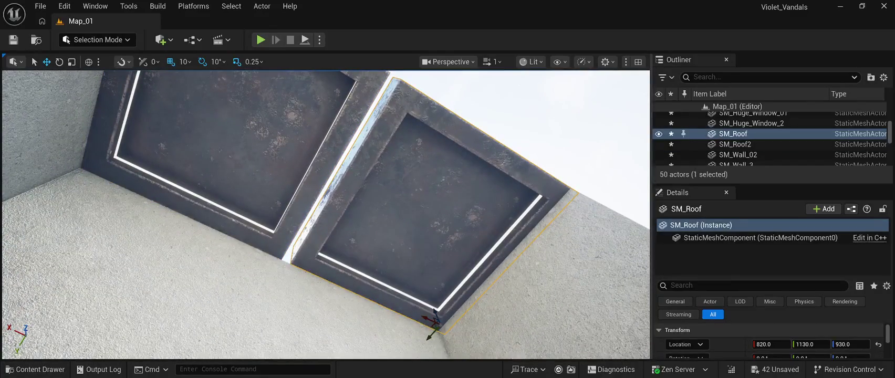
{"action": "mouse_move", "coordinate": [433, 319]}
{"action": "left_mouse_down"}
{"action": "mouse_move", "coordinate": [416, 317]}
{"action": "mouse_move", "coordinate": [367, 341]}
{"action": "left_mouse_up"}
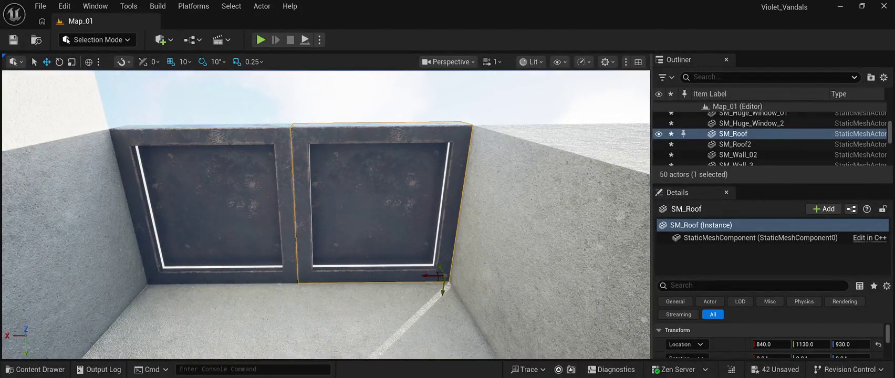
{"action": "left_click_drag", "start_coordinate": [443, 289], "coordinate": [447, 295]}
{"action": "left_click", "coordinate": [221, 210]}
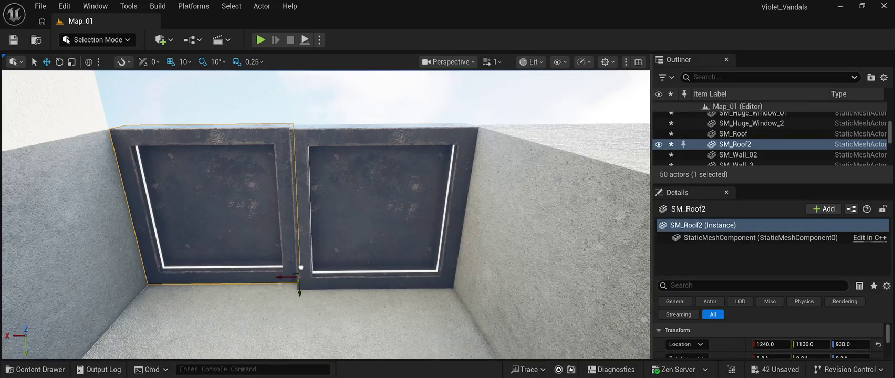
{"action": "mouse_move", "coordinate": [300, 267]}
{"action": "left_mouse_down"}
{"action": "mouse_move", "coordinate": [341, 221]}
{"action": "mouse_move", "coordinate": [326, 236]}
{"action": "mouse_move", "coordinate": [326, 262]}
{"action": "mouse_move", "coordinate": [326, 215]}
{"action": "mouse_move", "coordinate": [357, 217]}
{"action": "mouse_move", "coordinate": [347, 215]}
{"action": "left_mouse_up"}
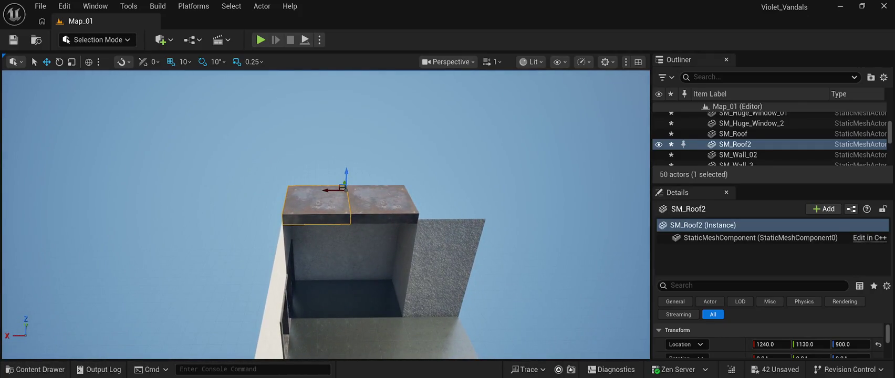
Step: Duplicate the two roof slabs and slide the copies forward along Y
{"action": "key", "text": "ctrl+d"}
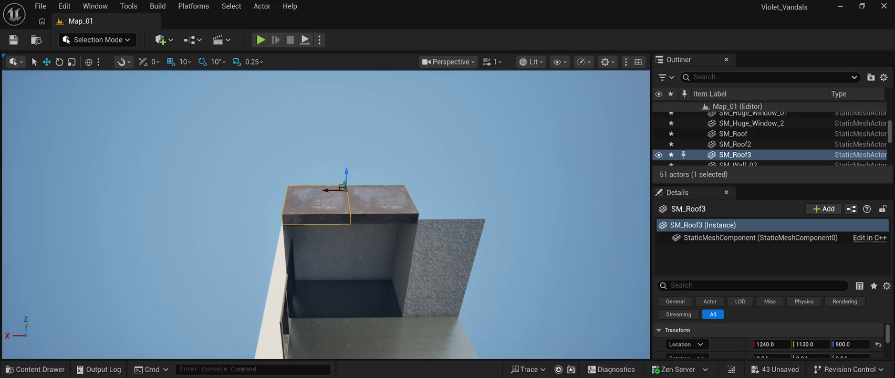
{"action": "left_click", "coordinate": [383, 202], "text": "ctrl"}
{"action": "key", "text": "ctrl+d"}
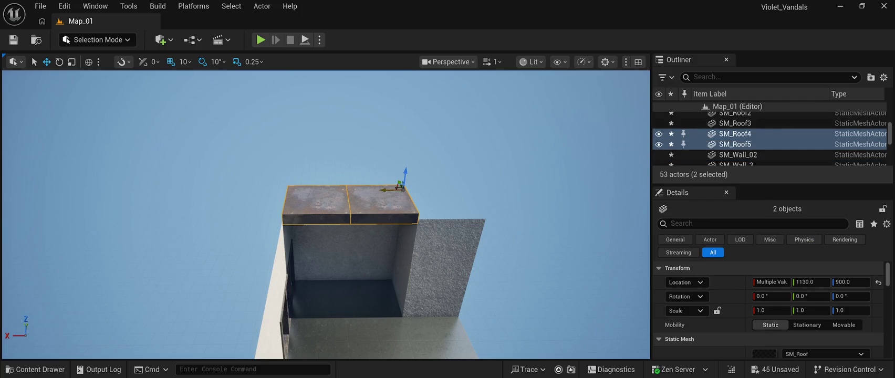
{"action": "mouse_move", "coordinate": [400, 186]}
{"action": "left_mouse_down"}
{"action": "mouse_move", "coordinate": [415, 216]}
{"action": "mouse_move", "coordinate": [409, 210]}
{"action": "mouse_move", "coordinate": [355, 265]}
{"action": "mouse_move", "coordinate": [372, 225]}
{"action": "mouse_move", "coordinate": [324, 183]}
{"action": "left_mouse_up"}
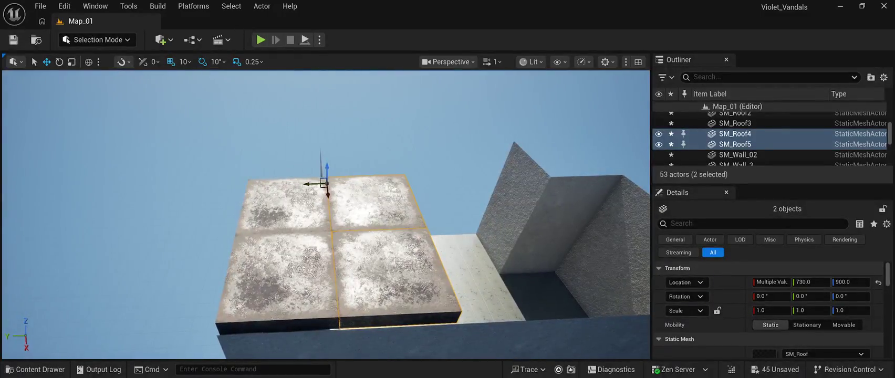
Step: Nudge SM_Roof3 to close the seam against the original roof slabs
{"action": "left_click", "coordinate": [279, 278]}
{"action": "left_click", "coordinate": [283, 205]}
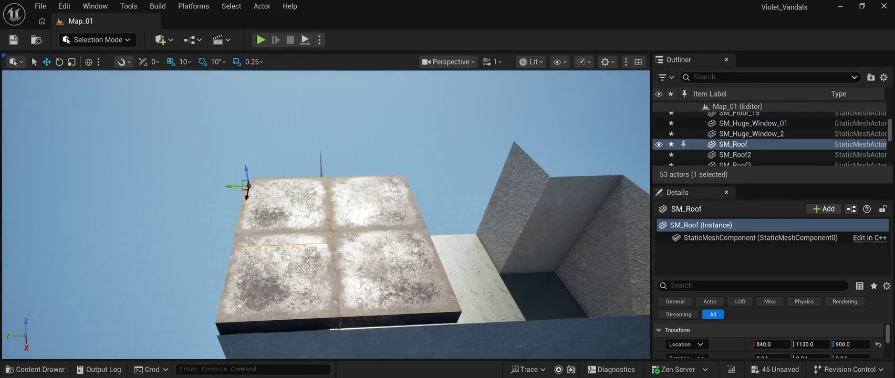
{"action": "left_click_drag", "start_coordinate": [326, 210], "coordinate": [294, 178]}
{"action": "left_click", "coordinate": [394, 210]}
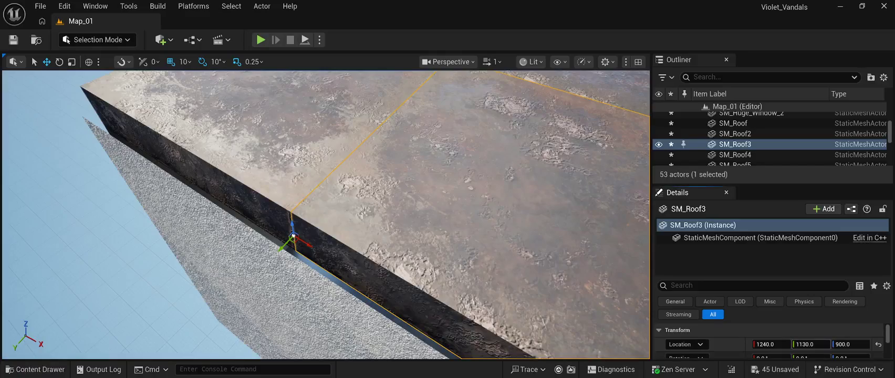
{"action": "left_click_drag", "start_coordinate": [287, 241], "coordinate": [292, 236]}
{"action": "left_click", "coordinate": [158, 158]}
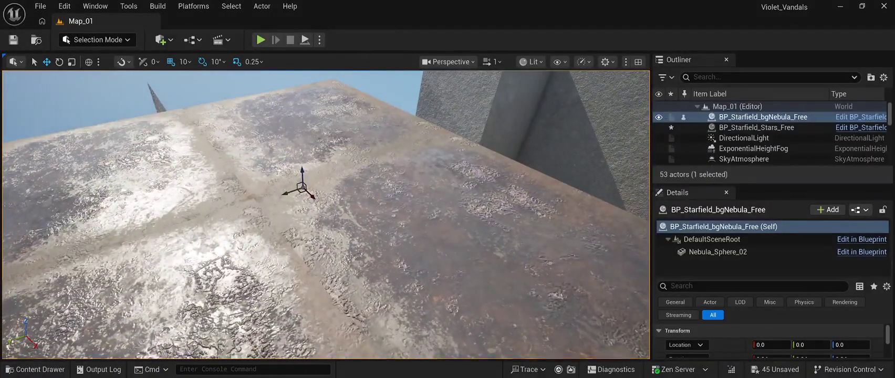
Step: Duplicate the roof slabs SM_Roof4 and SM_Roof5 for the next row
{"action": "left_click", "coordinate": [325, 157]}
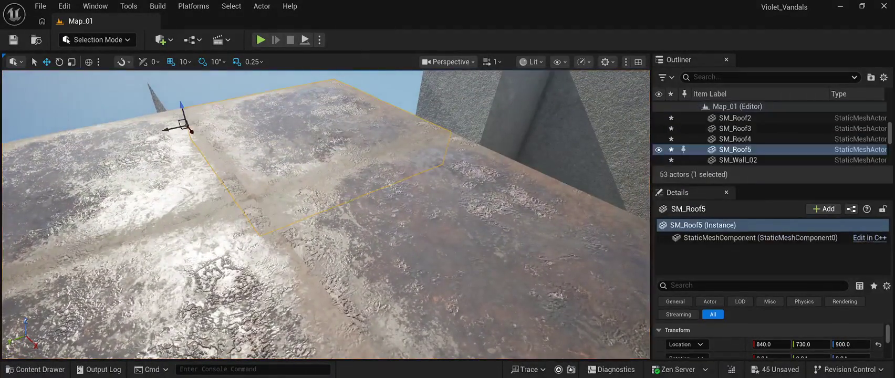
{"action": "left_click", "coordinate": [315, 284], "text": "ctrl"}
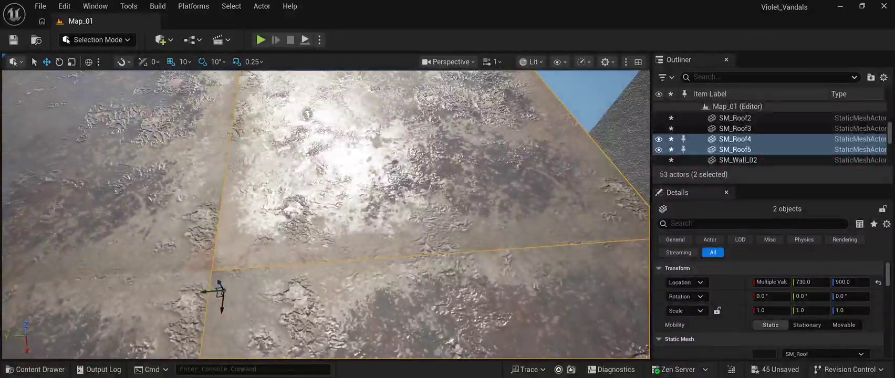
{"action": "scroll", "coordinate": [406, 137], "scroll_direction": "down", "scroll_amount": 5}
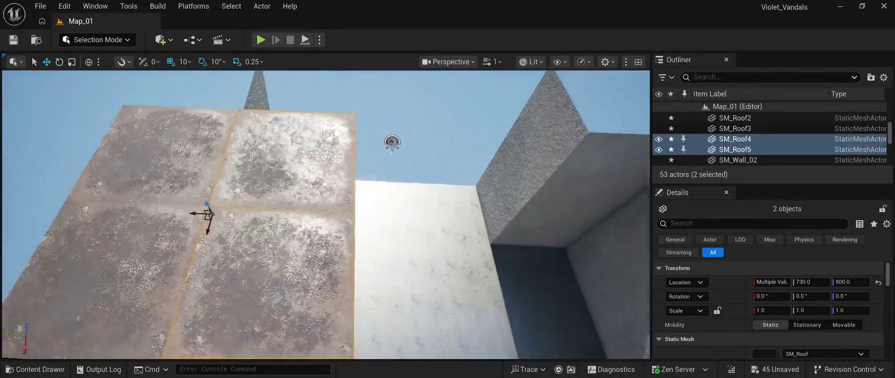
{"action": "scroll", "coordinate": [406, 136], "scroll_direction": "down", "scroll_amount": 1}
{"action": "key", "text": "ctrl+d"}
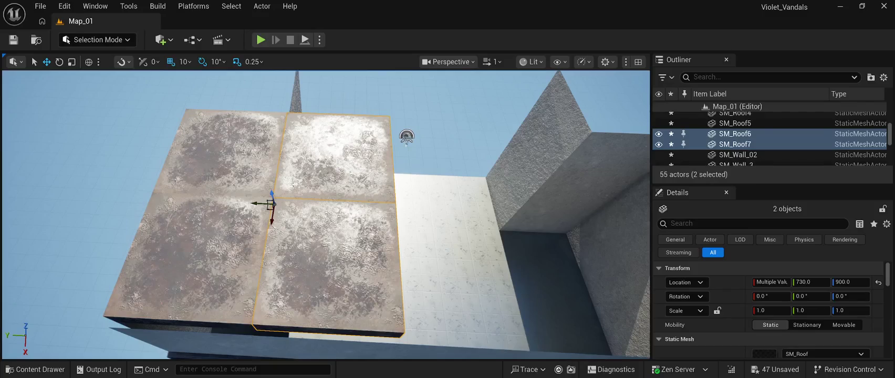
Step: Butt the copied roof pair against the last slabs at Y -470 and save Map_01
{"action": "left_click_drag", "start_coordinate": [260, 204], "coordinate": [377, 219]}
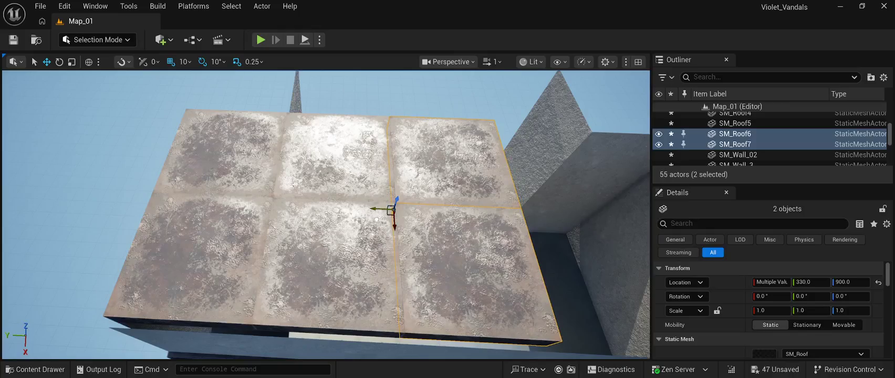
{"action": "key", "text": "d"}
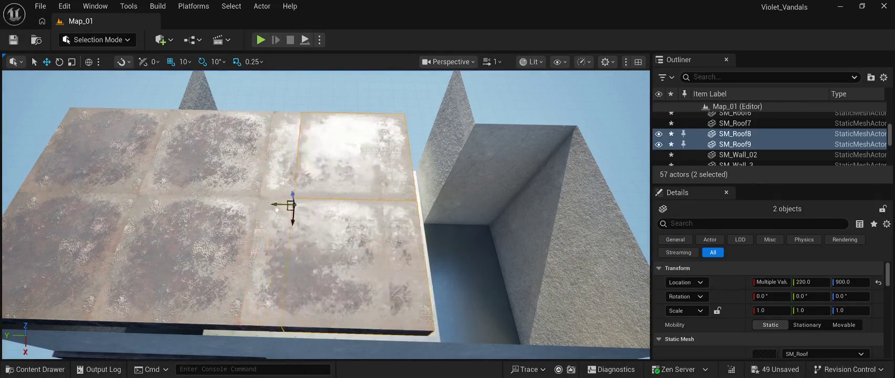
{"action": "left_click_drag", "start_coordinate": [370, 217], "coordinate": [350, 217]}
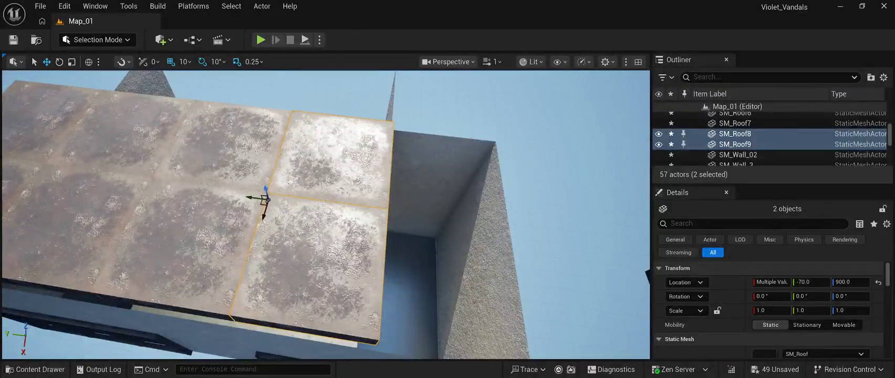
{"action": "mouse_move", "coordinate": [255, 198]}
{"action": "left_mouse_down"}
{"action": "mouse_move", "coordinate": [410, 215]}
{"action": "mouse_move", "coordinate": [369, 219]}
{"action": "mouse_move", "coordinate": [456, 278]}
{"action": "mouse_move", "coordinate": [441, 226]}
{"action": "mouse_move", "coordinate": [435, 254]}
{"action": "mouse_move", "coordinate": [462, 250]}
{"action": "mouse_move", "coordinate": [452, 243]}
{"action": "mouse_move", "coordinate": [446, 253]}
{"action": "mouse_move", "coordinate": [446, 237]}
{"action": "mouse_move", "coordinate": [446, 254]}
{"action": "left_mouse_up"}
{"action": "key", "text": "ctrl+s"}
{"action": "left_click_drag", "start_coordinate": [318, 295], "coordinate": [301, 282]}
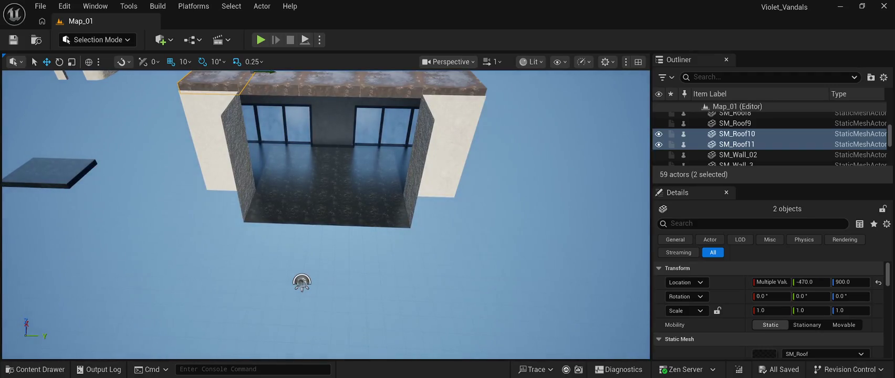
Step: Select the nine floor tiles of the 3×3 block starting at SM_Floor_15
{"action": "left_click", "coordinate": [381, 212]}
{"action": "left_click", "coordinate": [377, 180], "text": "ctrl"}
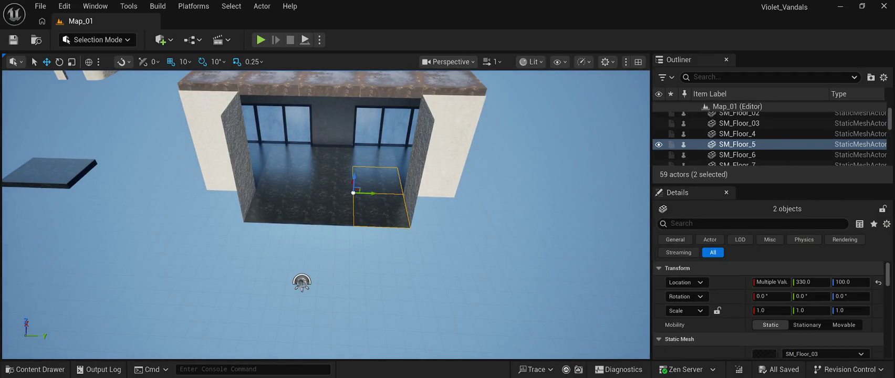
{"action": "left_click", "coordinate": [374, 169], "text": "ctrl"}
{"action": "left_click", "coordinate": [330, 168], "text": "ctrl"}
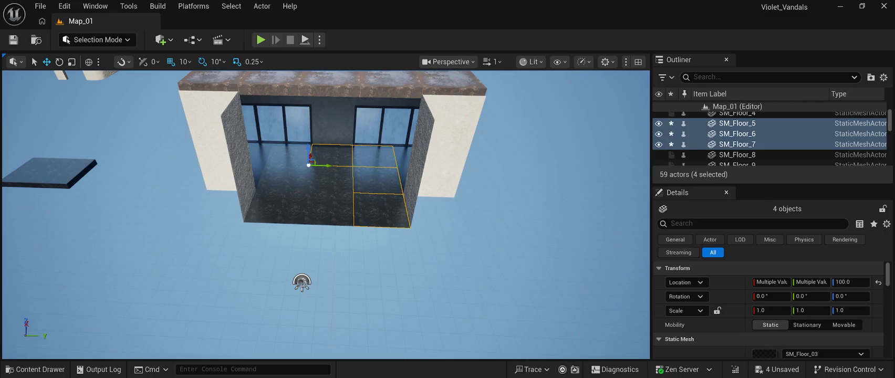
{"action": "left_click", "coordinate": [289, 155], "text": "ctrl"}
{"action": "left_click", "coordinate": [281, 178], "text": "ctrl"}
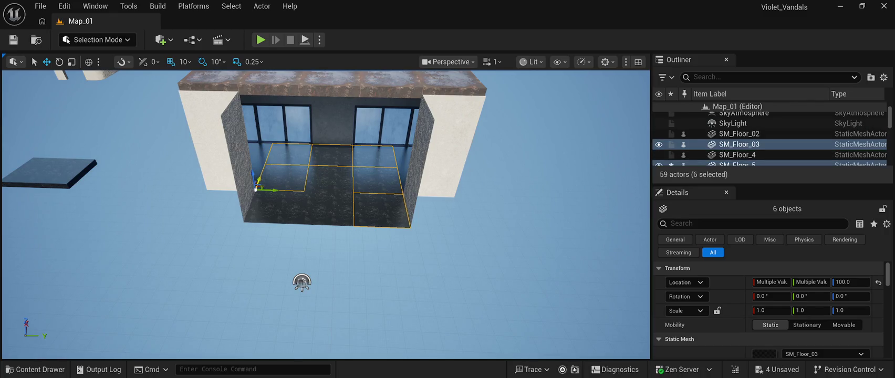
{"action": "left_click", "coordinate": [328, 180], "text": "ctrl"}
{"action": "left_click", "coordinate": [294, 207], "text": "ctrl"}
{"action": "left_click", "coordinate": [270, 208], "text": "ctrl"}
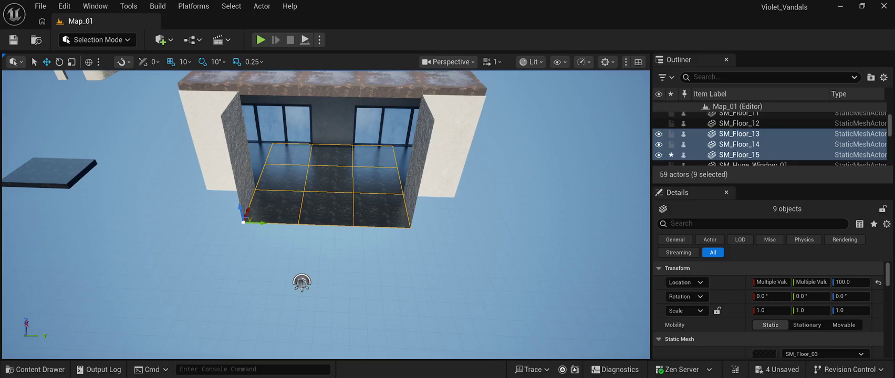
Step: Duplicate the nine tiles and line the copy up in front of the building
{"action": "key", "text": "ctrl+d"}
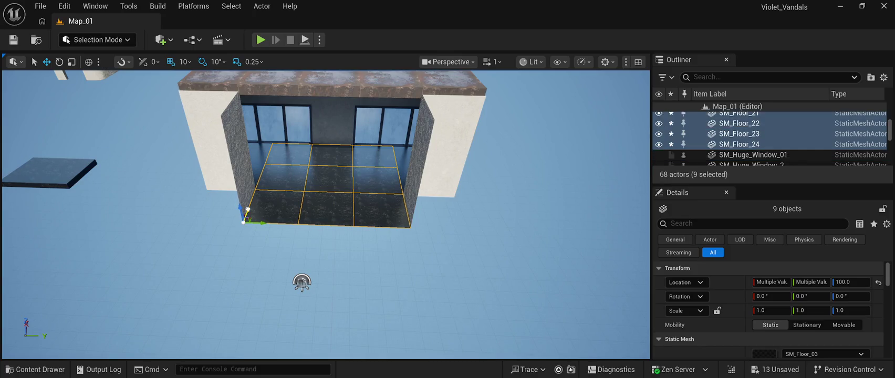
{"action": "left_click_drag", "start_coordinate": [244, 212], "coordinate": [205, 346]}
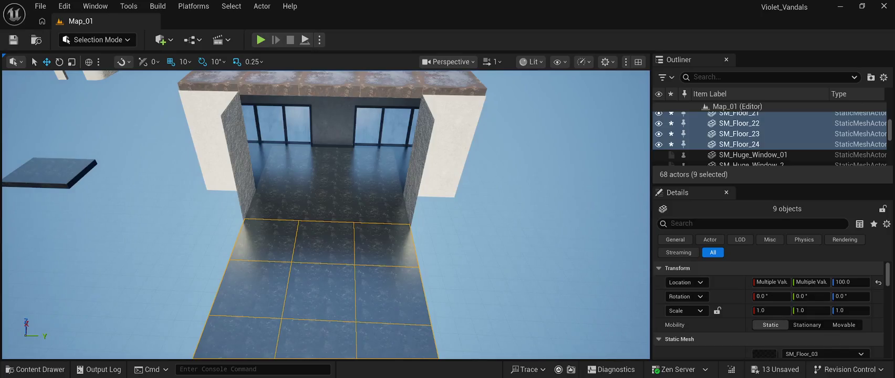
{"action": "key", "text": "f"}
{"action": "mouse_move", "coordinate": [199, 273]}
{"action": "left_mouse_down"}
{"action": "mouse_move", "coordinate": [168, 255]}
{"action": "mouse_move", "coordinate": [175, 310]}
{"action": "left_mouse_up"}
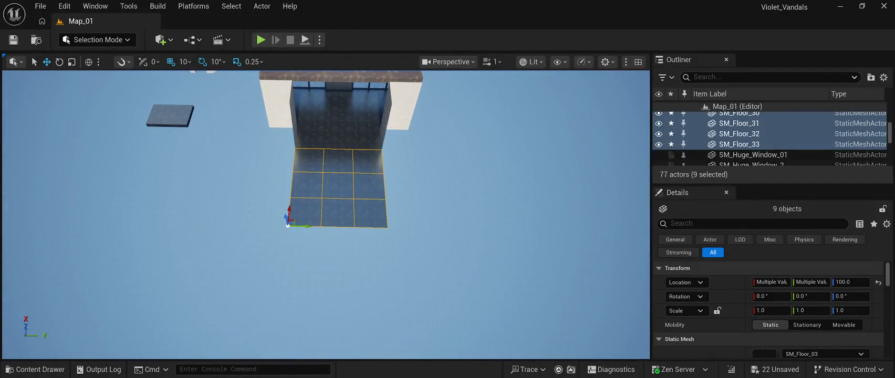
{"action": "mouse_move", "coordinate": [288, 225]}
{"action": "left_mouse_down"}
{"action": "mouse_move", "coordinate": [284, 311]}
{"action": "mouse_move", "coordinate": [326, 306]}
{"action": "mouse_move", "coordinate": [383, 260]}
{"action": "left_mouse_up"}
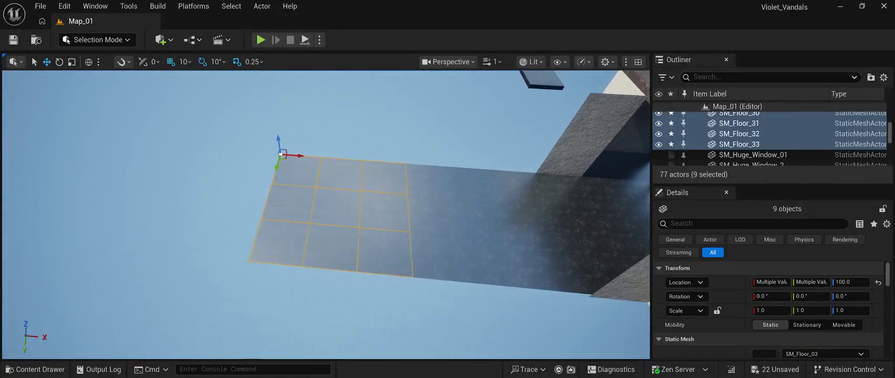
{"action": "key", "text": "a"}
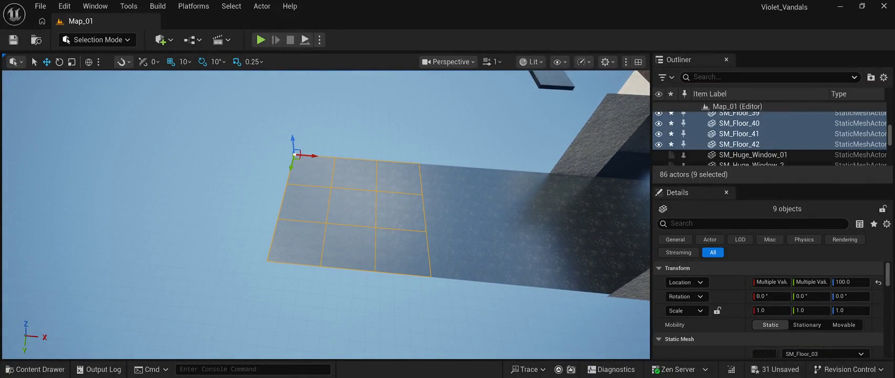
{"action": "left_click_drag", "start_coordinate": [307, 155], "coordinate": [193, 150]}
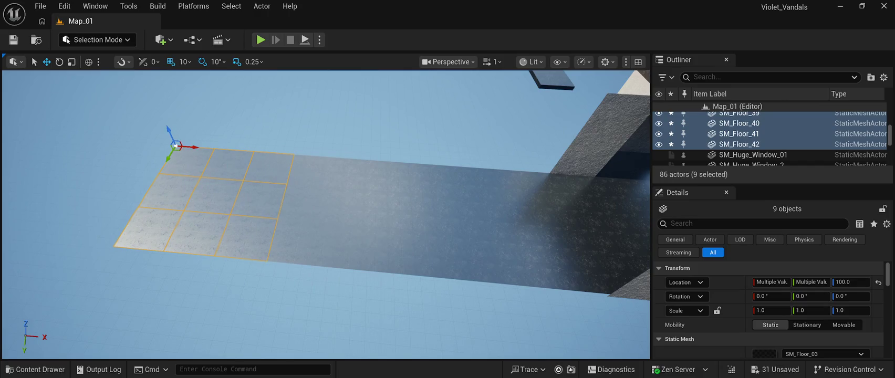
Step: Add another copy of the nine-tile block to lengthen the walkway at height 100
{"action": "scroll", "coordinate": [325, 216], "scroll_direction": "down", "scroll_amount": 5}
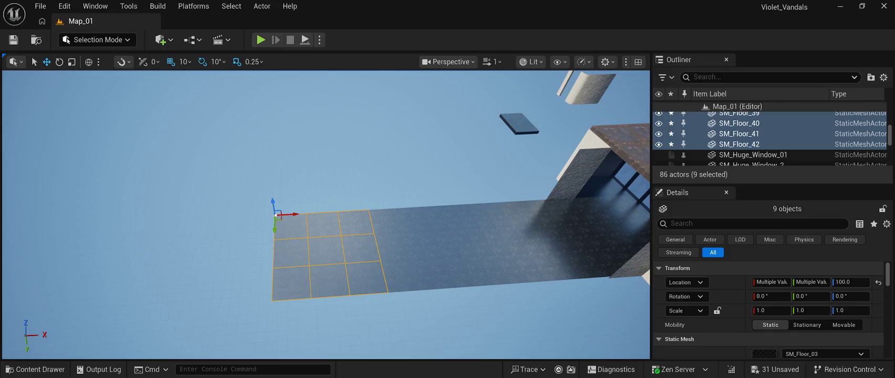
{"action": "left_click_drag", "start_coordinate": [287, 214], "coordinate": [189, 220]}
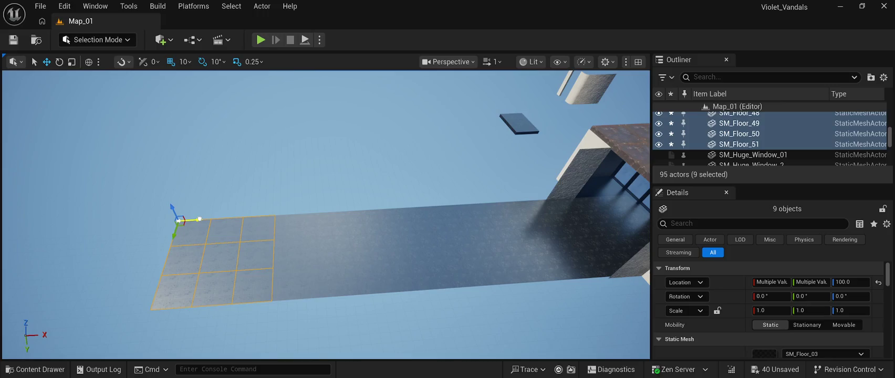
{"action": "mouse_move", "coordinate": [190, 220]}
{"action": "left_mouse_down"}
{"action": "mouse_move", "coordinate": [311, 229]}
{"action": "mouse_move", "coordinate": [324, 247]}
{"action": "mouse_move", "coordinate": [355, 256]}
{"action": "left_mouse_up"}
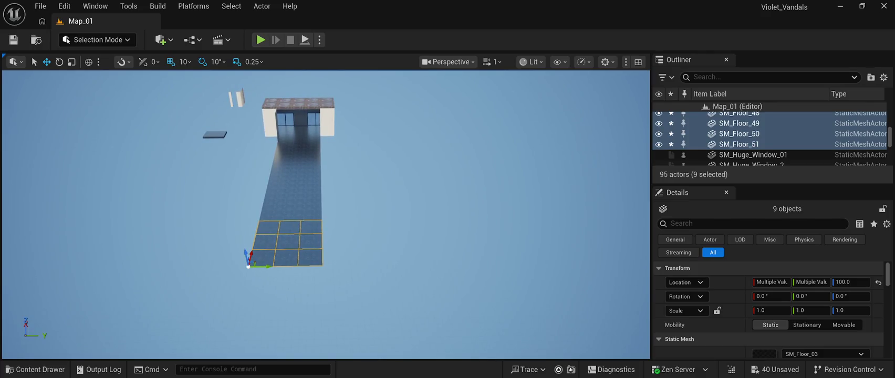
{"action": "key", "text": "ctrl+d"}
{"action": "left_click_drag", "start_coordinate": [249, 266], "coordinate": [218, 311]}
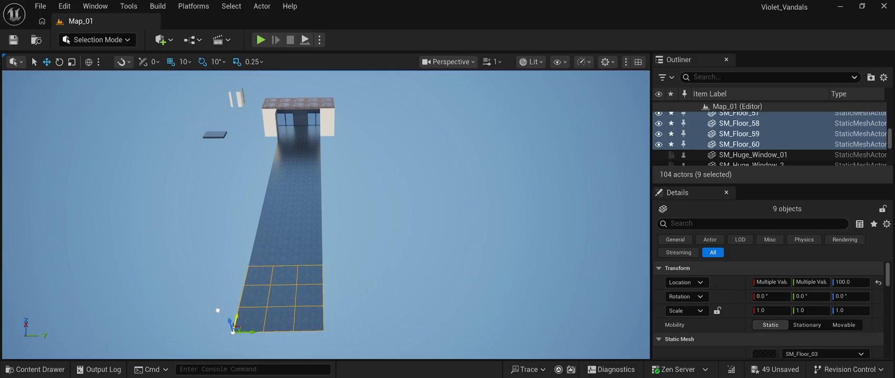
{"action": "mouse_move", "coordinate": [326, 210]}
{"action": "left_mouse_down"}
{"action": "mouse_move", "coordinate": [284, 189]}
{"action": "mouse_move", "coordinate": [323, 209]}
{"action": "mouse_move", "coordinate": [298, 195]}
{"action": "mouse_move", "coordinate": [195, 192]}
{"action": "mouse_move", "coordinate": [198, 182]}
{"action": "left_mouse_up"}
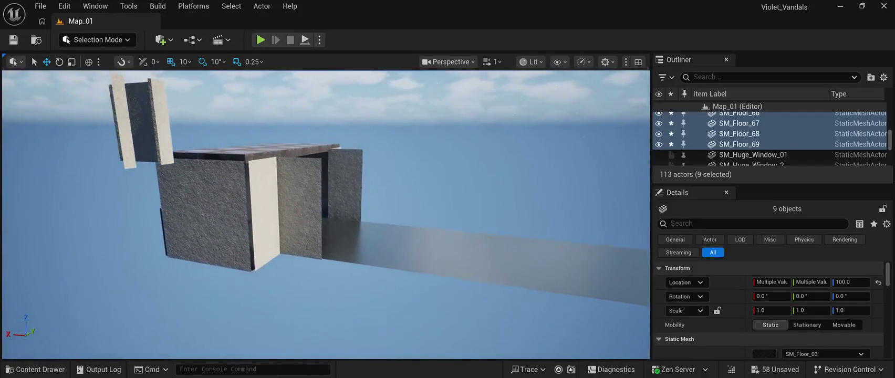
Step: Duplicate wall panels SM_Wall_18 and SM_Wall_19 in place, keeping them at X 440
{"action": "left_click", "coordinate": [299, 185]}
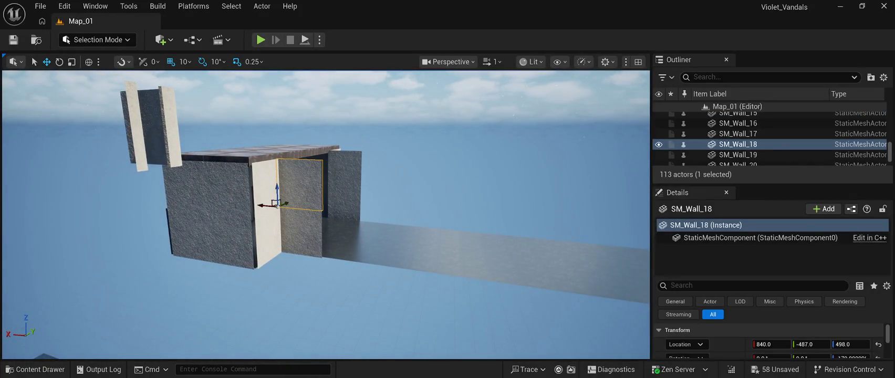
{"action": "left_click", "coordinate": [299, 233], "text": "ctrl"}
{"action": "key", "text": "ctrl+d"}
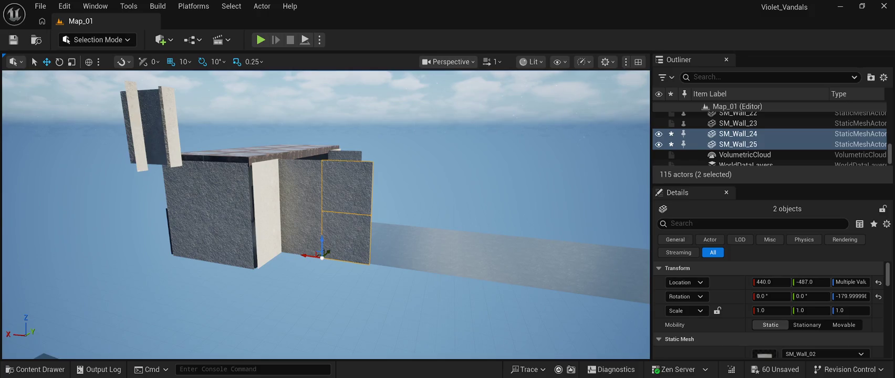
{"action": "key", "text": "w"}
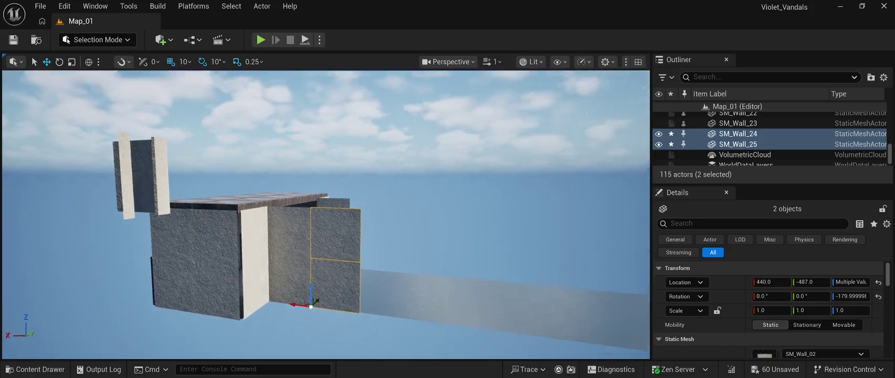
{"action": "key", "text": "a"}
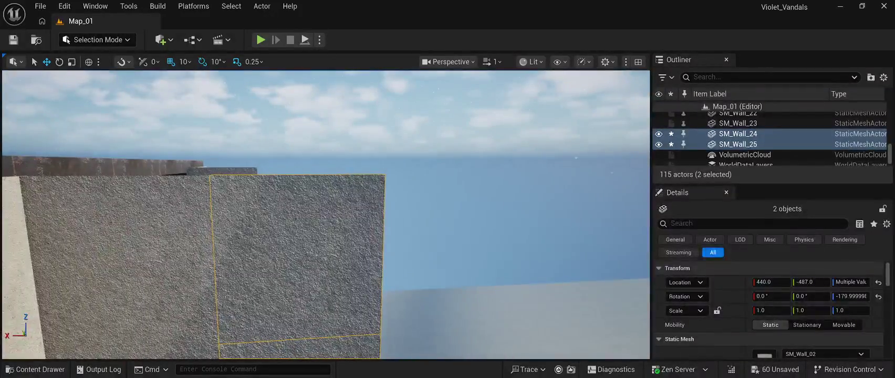
{"action": "key", "text": "s"}
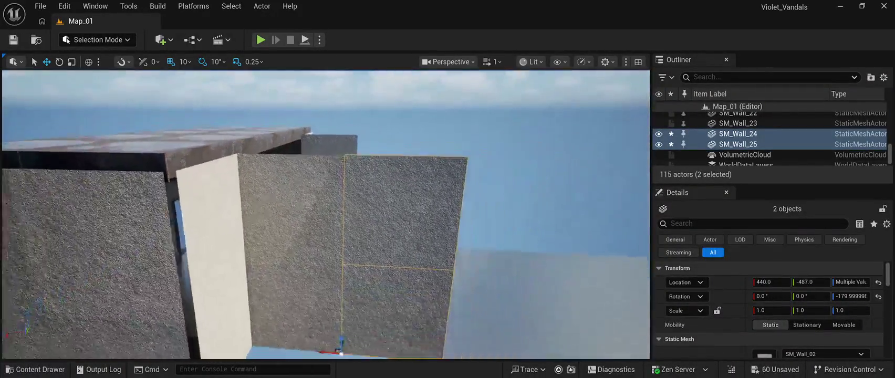
{"action": "key", "text": "d"}
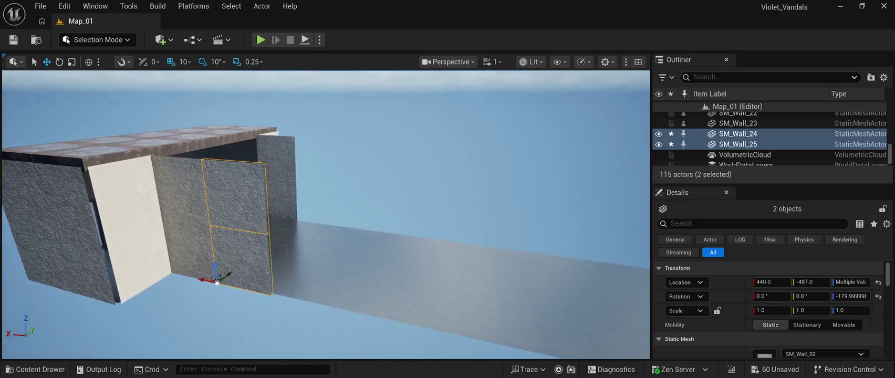
{"action": "key", "text": "w"}
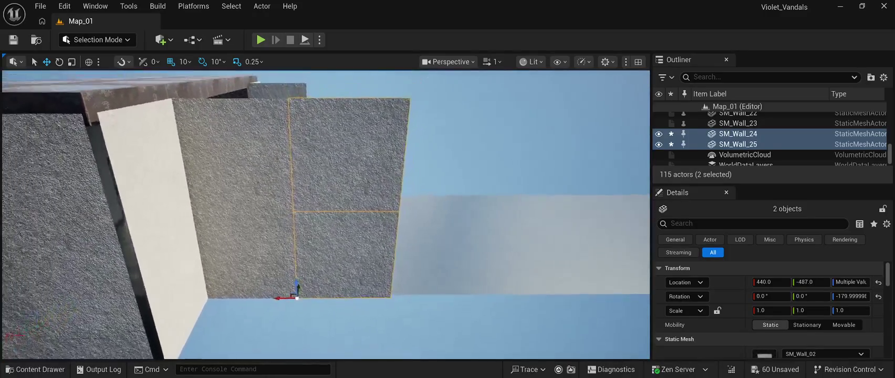
{"action": "left_click_drag", "start_coordinate": [281, 294], "coordinate": [284, 294]}
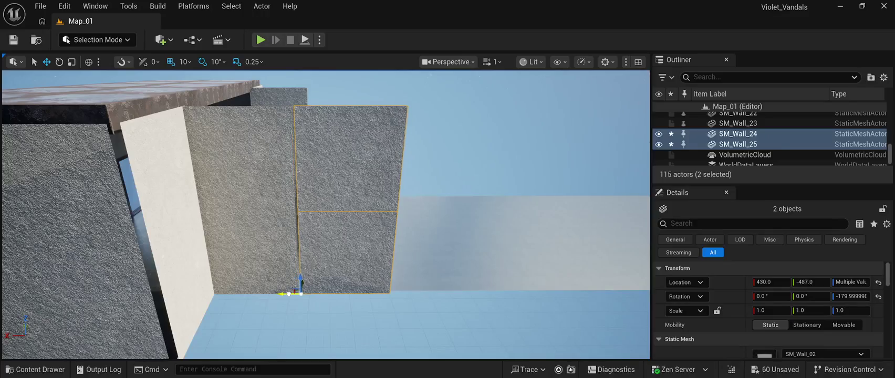
{"action": "key", "text": "ctrl+z"}
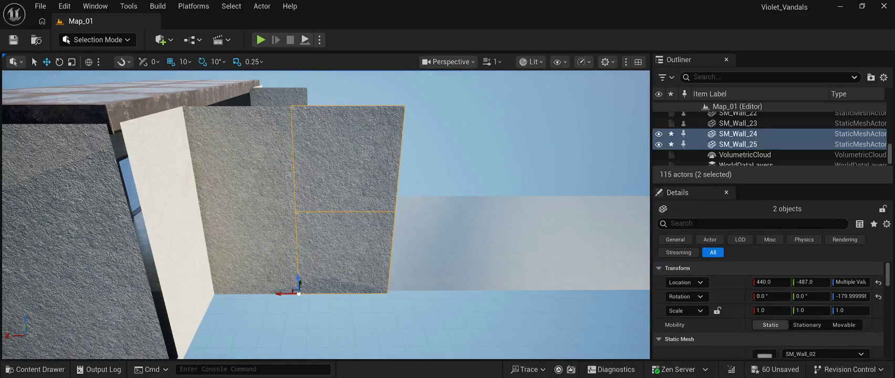
Step: Duplicate the four-panel wall block in place
{"action": "left_click", "coordinate": [236, 158]}
{"action": "left_click", "coordinate": [247, 252], "text": "ctrl"}
{"action": "left_click", "coordinate": [341, 252], "text": "ctrl"}
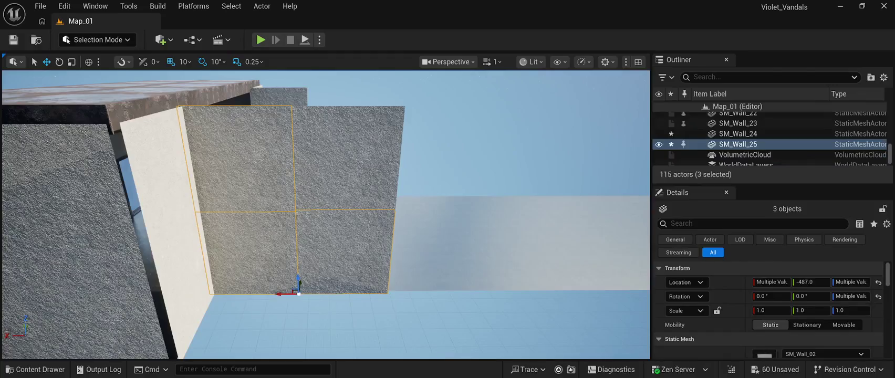
{"action": "left_click", "coordinate": [341, 157], "text": "ctrl"}
{"action": "key", "text": "ctrl+d"}
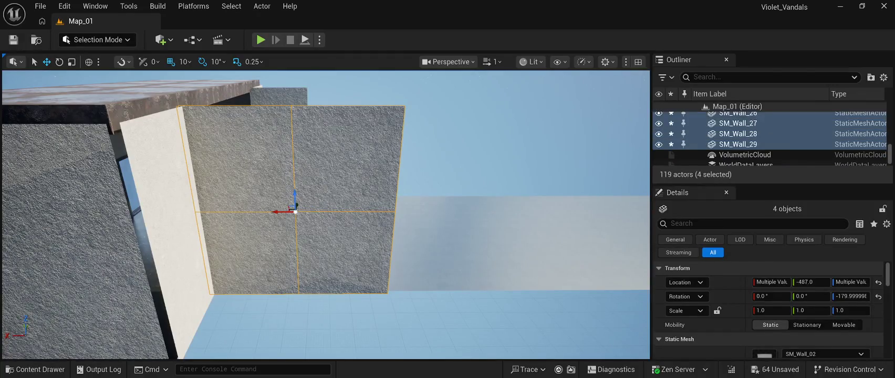
Step: Slide the copied four-panel block along X to the end of the side wall
{"action": "mouse_move", "coordinate": [277, 212]}
{"action": "left_mouse_down"}
{"action": "mouse_move", "coordinate": [486, 213]}
{"action": "mouse_move", "coordinate": [478, 213]}
{"action": "left_mouse_up"}
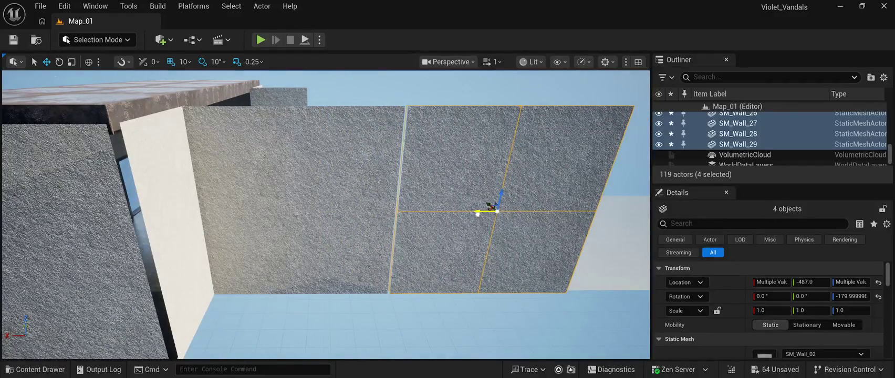
{"action": "left_click_drag", "start_coordinate": [476, 213], "coordinate": [483, 266]}
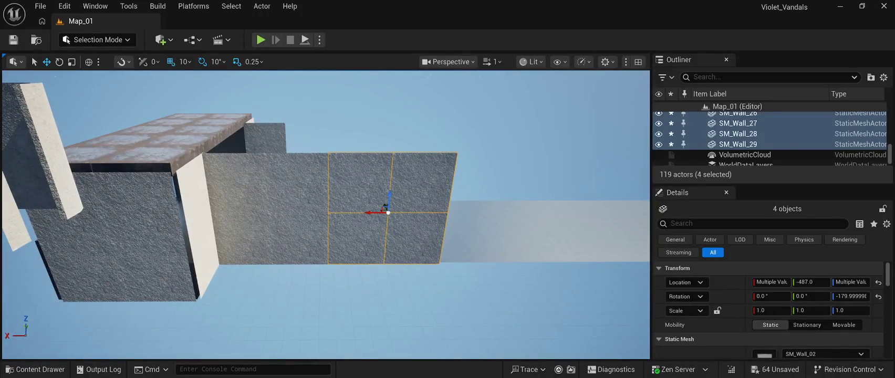
{"action": "mouse_move", "coordinate": [374, 212]}
{"action": "left_mouse_down"}
{"action": "mouse_move", "coordinate": [572, 220]}
{"action": "mouse_move", "coordinate": [564, 221]}
{"action": "left_mouse_up"}
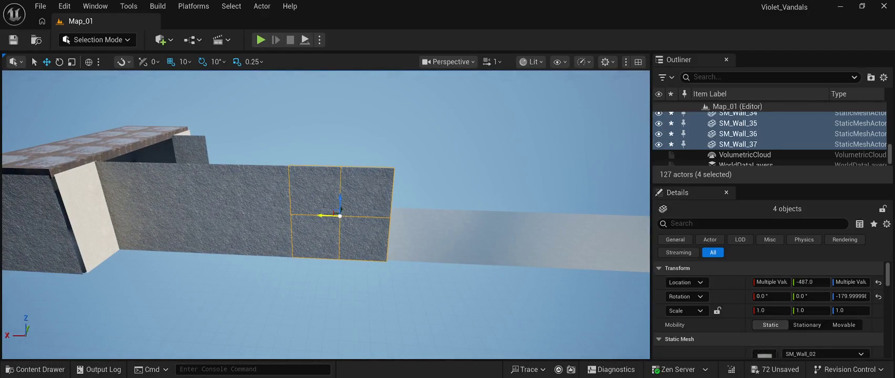
{"action": "left_click_drag", "start_coordinate": [335, 213], "coordinate": [437, 215]}
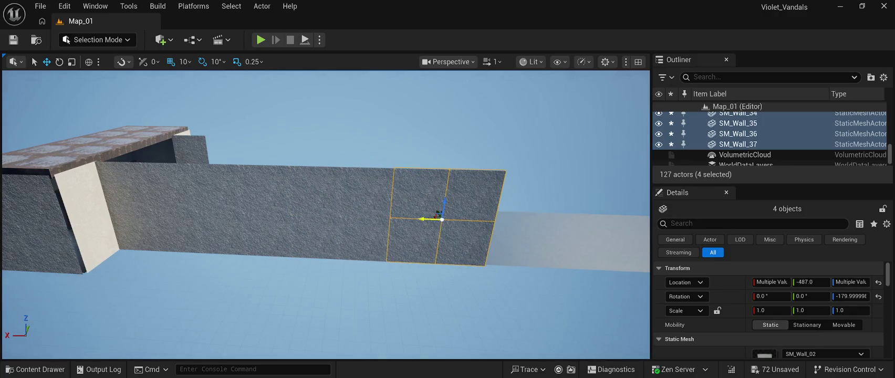
{"action": "mouse_move", "coordinate": [442, 315]}
{"action": "left_mouse_down"}
{"action": "mouse_move", "coordinate": [550, 315]}
{"action": "mouse_move", "coordinate": [528, 315]}
{"action": "left_mouse_up"}
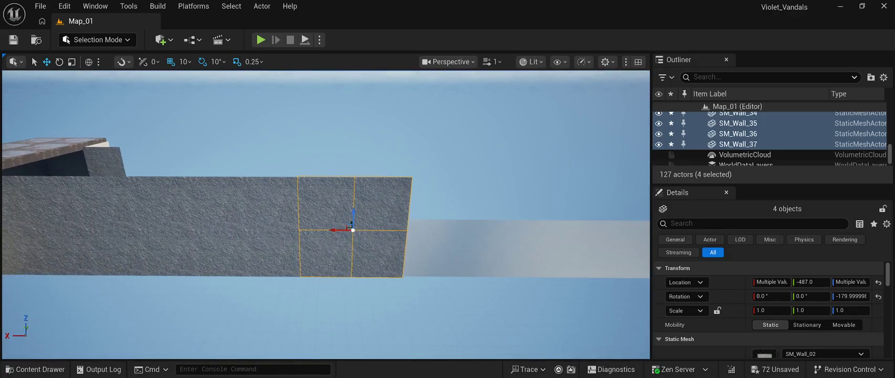
{"action": "left_click_drag", "start_coordinate": [349, 224], "coordinate": [457, 225]}
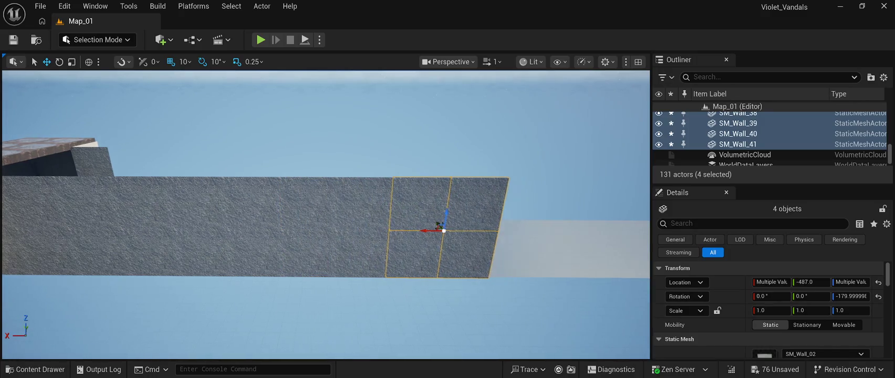
Step: Add two more four-panel copies along X, extending the wall to SM_Wall_57
{"action": "key", "text": "ctrl+d"}
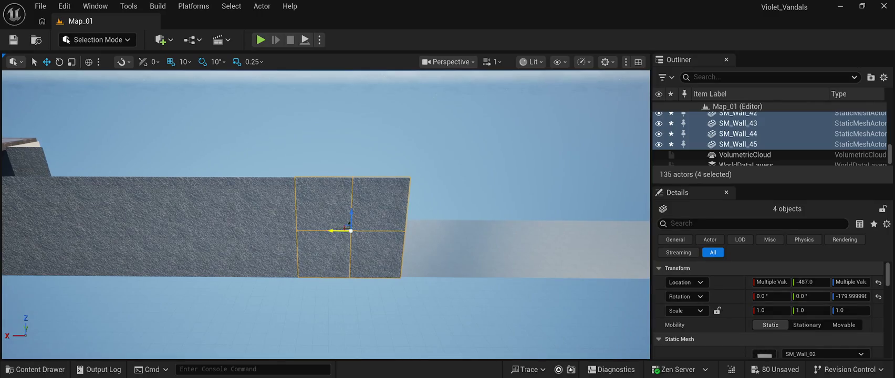
{"action": "left_click_drag", "start_coordinate": [349, 223], "coordinate": [455, 226]}
{"action": "key", "text": "f"}
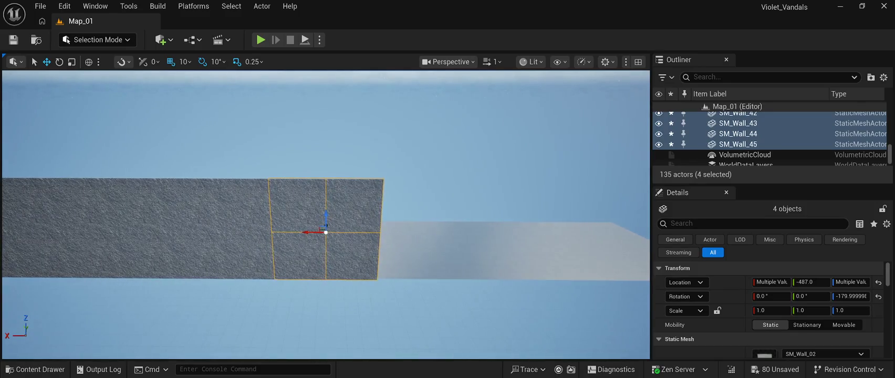
{"action": "left_click_drag", "start_coordinate": [318, 230], "coordinate": [430, 227]}
{"action": "key", "text": "f"}
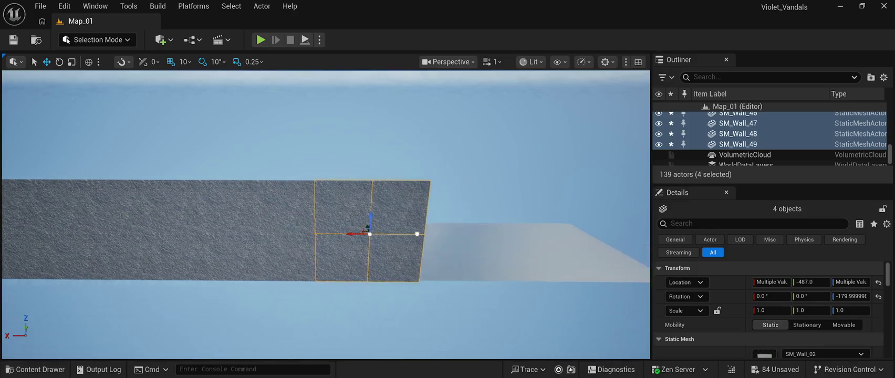
{"action": "key", "text": "ctrl+d"}
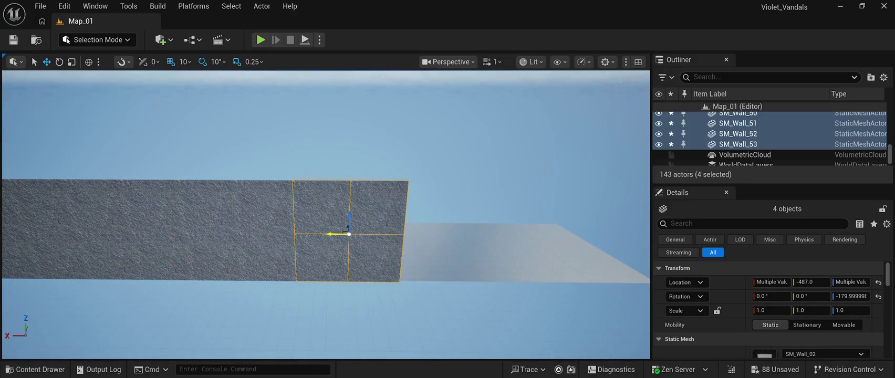
{"action": "left_click_drag", "start_coordinate": [336, 232], "coordinate": [447, 230]}
{"action": "key", "text": "f"}
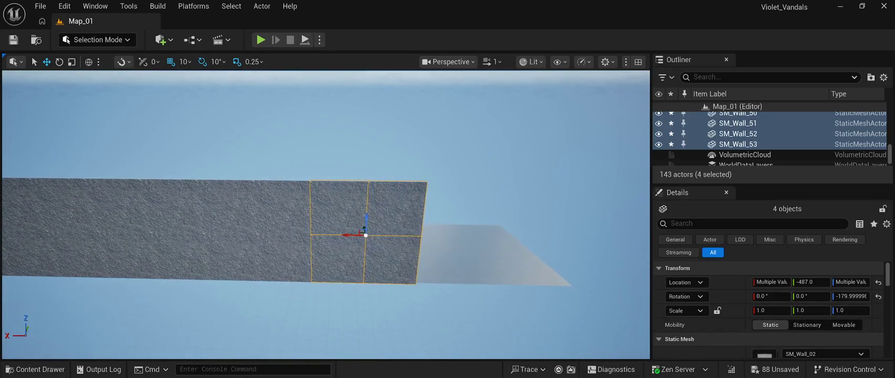
{"action": "left_click_drag", "start_coordinate": [348, 233], "coordinate": [464, 232]}
{"action": "key", "text": "f"}
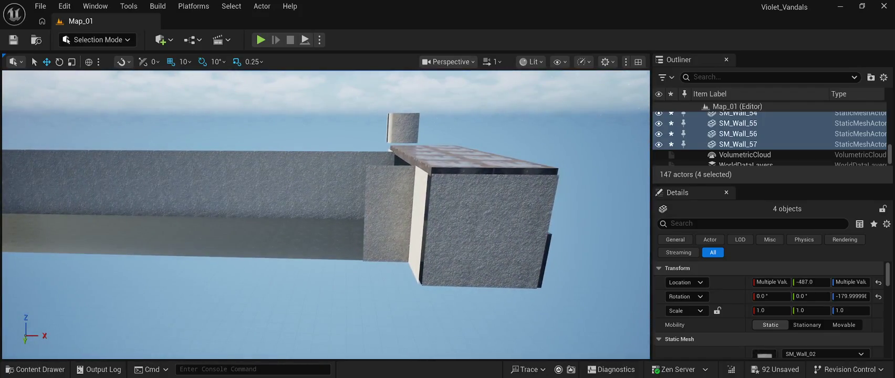
Step: Duplicate two far-side wall panels and move the copies along the corridor's opposite side
{"action": "left_click", "coordinate": [387, 237]}
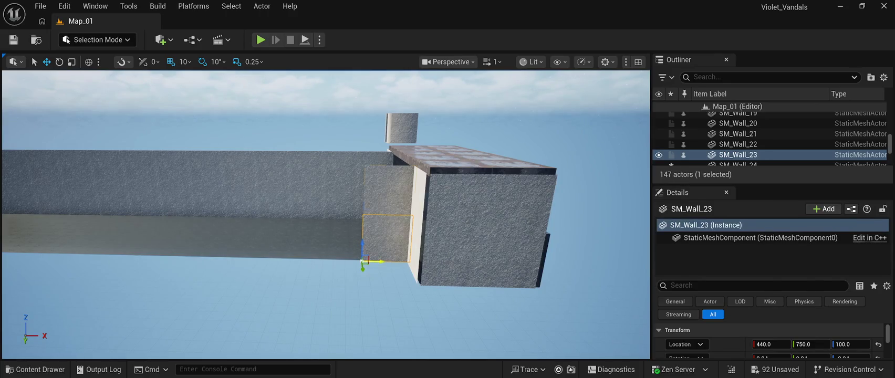
{"action": "left_click", "coordinate": [389, 189], "text": "ctrl"}
{"action": "key", "text": "ctrl+d"}
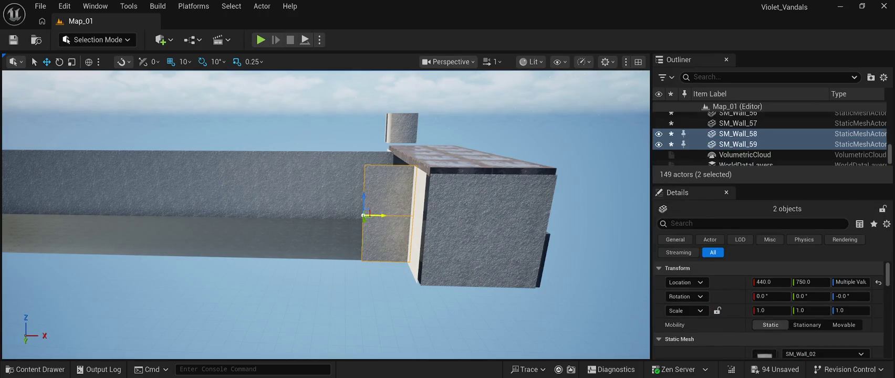
{"action": "left_click_drag", "start_coordinate": [381, 216], "coordinate": [334, 212]}
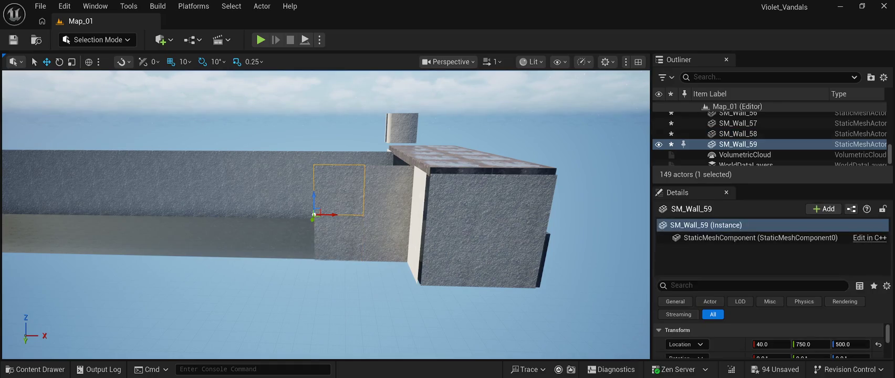
Step: Copy the four-panel block further along the opposite wall at Y 750
{"action": "left_click", "coordinate": [388, 239], "text": "ctrl"}
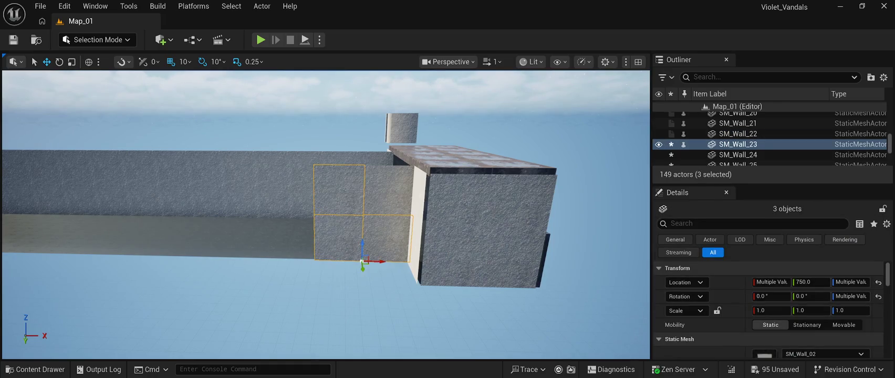
{"action": "left_click", "coordinate": [388, 190], "text": "ctrl"}
{"action": "key", "text": "ctrl+d"}
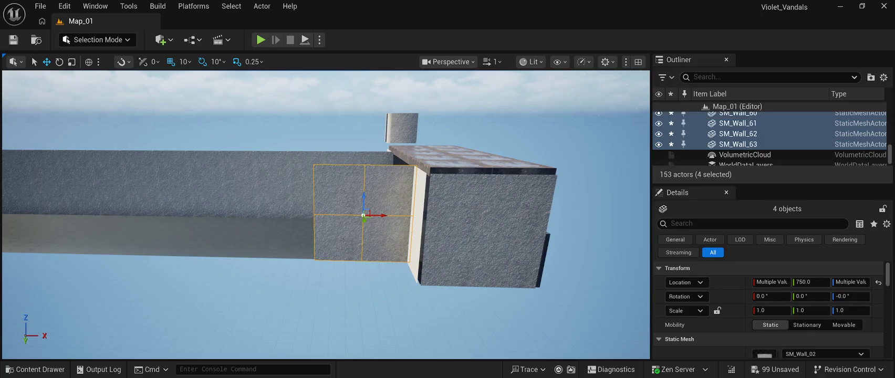
{"action": "mouse_move", "coordinate": [383, 206]}
{"action": "left_mouse_down"}
{"action": "mouse_move", "coordinate": [180, 202]}
{"action": "mouse_move", "coordinate": [187, 204]}
{"action": "left_mouse_up"}
{"action": "key", "text": "ctrl+d"}
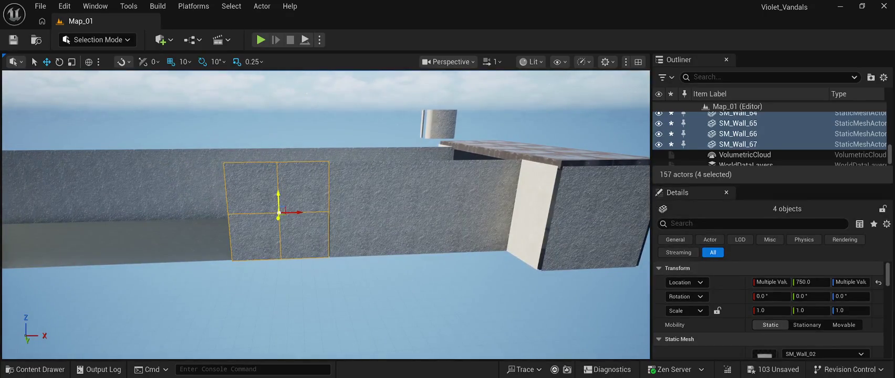
Step: Move the new panel copies further along and nudge the four-panel section into line
{"action": "left_click_drag", "start_coordinate": [297, 212], "coordinate": [190, 208], "text": "alt"}
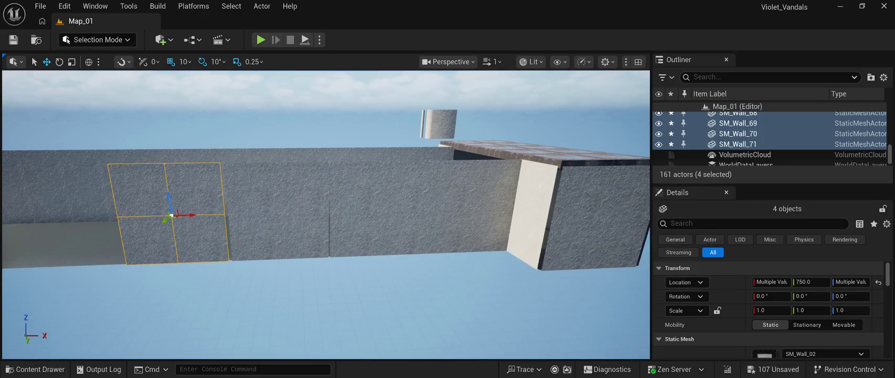
{"action": "left_click", "coordinate": [301, 189]}
{"action": "left_click", "coordinate": [251, 187]}
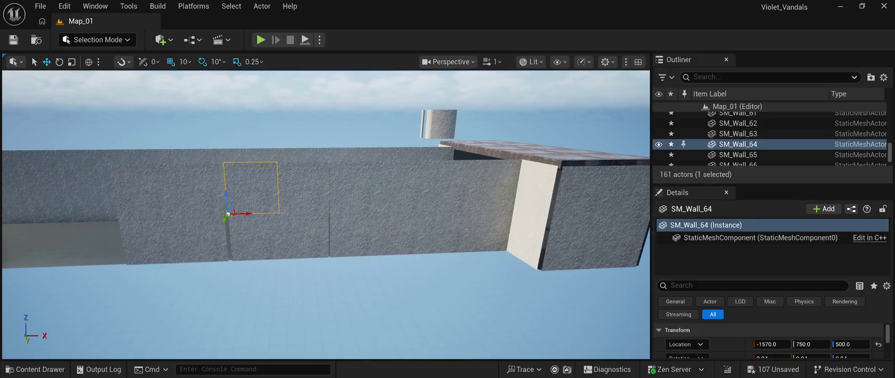
{"action": "left_click", "coordinate": [254, 237], "text": "ctrl"}
{"action": "left_click", "coordinate": [303, 236], "text": "ctrl"}
{"action": "left_click", "coordinate": [301, 189], "text": "ctrl"}
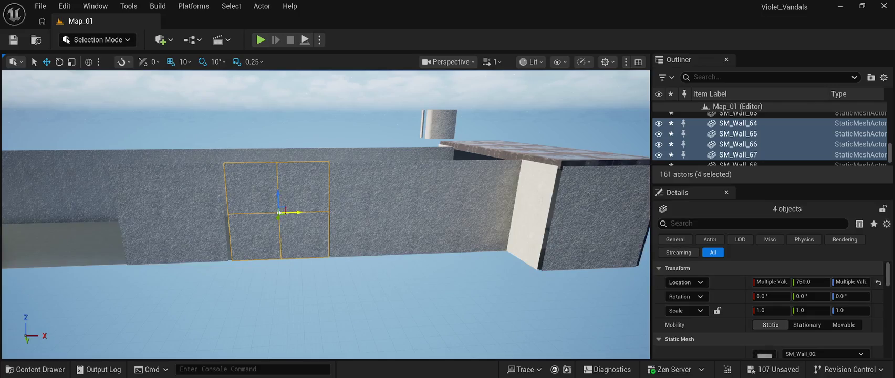
{"action": "left_click_drag", "start_coordinate": [291, 212], "coordinate": [293, 212]}
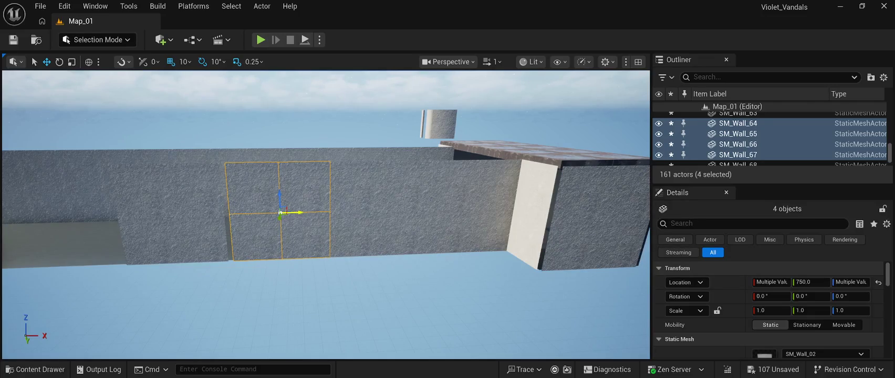
Step: Slide the next four-panel section to close the gap, one grid step along
{"action": "left_click", "coordinate": [194, 189]}
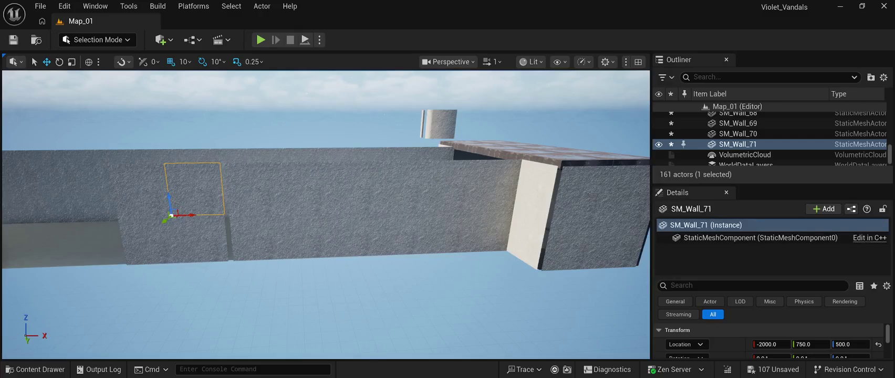
{"action": "left_click", "coordinate": [137, 189], "text": "ctrl"}
{"action": "left_click", "coordinate": [147, 242], "text": "ctrl"}
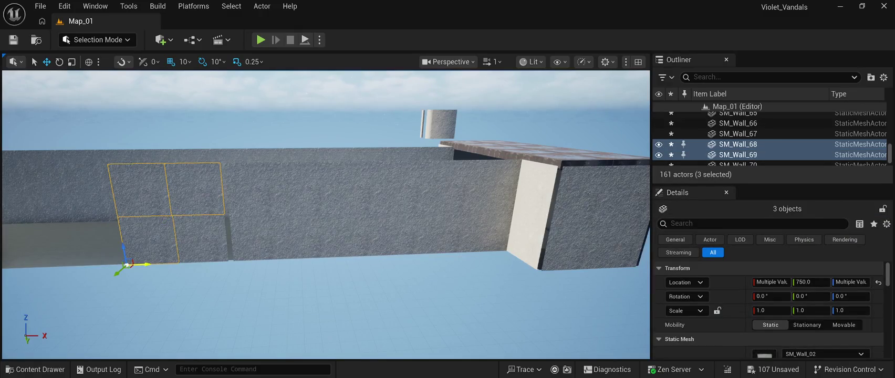
{"action": "left_click", "coordinate": [202, 239], "text": "ctrl"}
{"action": "left_click_drag", "start_coordinate": [194, 262], "coordinate": [198, 262]}
{"action": "key", "text": "f"}
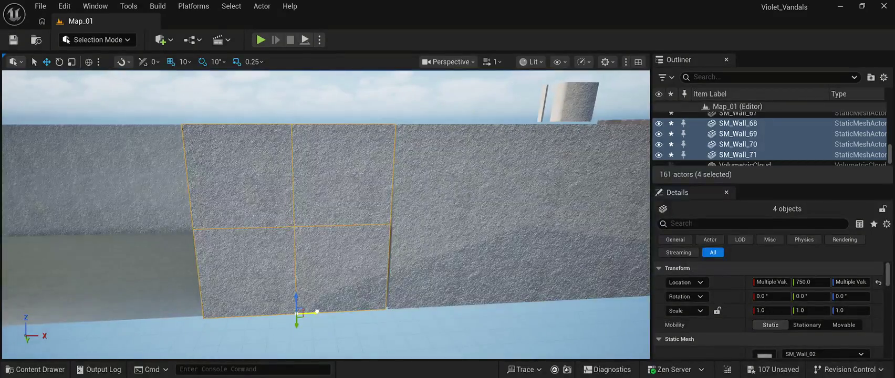
{"action": "mouse_move", "coordinate": [312, 313]}
{"action": "left_mouse_down"}
{"action": "mouse_move", "coordinate": [103, 304]}
{"action": "mouse_move", "coordinate": [126, 304]}
{"action": "left_mouse_up"}
Step: Add three more four-panel copies along X to lengthen the wall
{"action": "key", "text": "ctrl+d"}
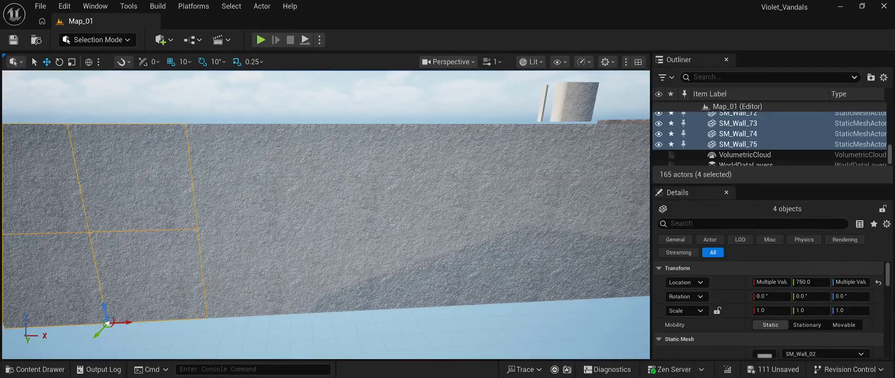
{"action": "key", "text": "f"}
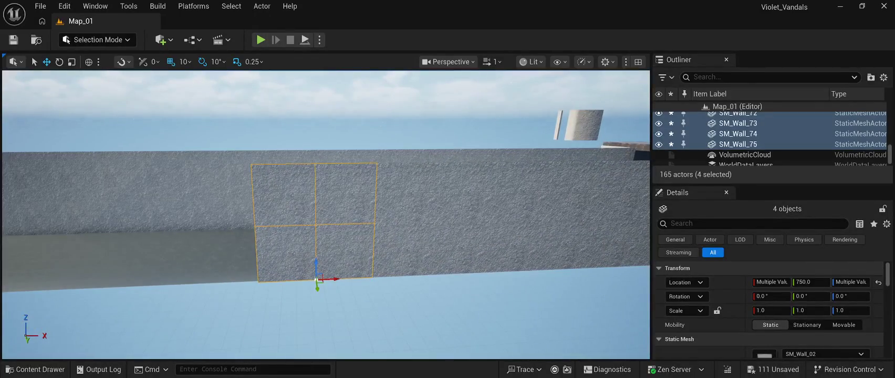
{"action": "left_click_drag", "start_coordinate": [336, 277], "coordinate": [88, 275]}
{"action": "key", "text": "ctrl+d"}
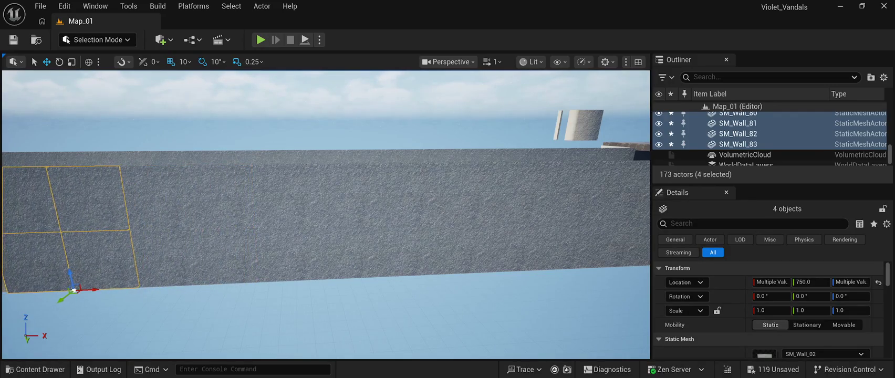
{"action": "left_click_drag", "start_coordinate": [315, 220], "coordinate": [357, 219]}
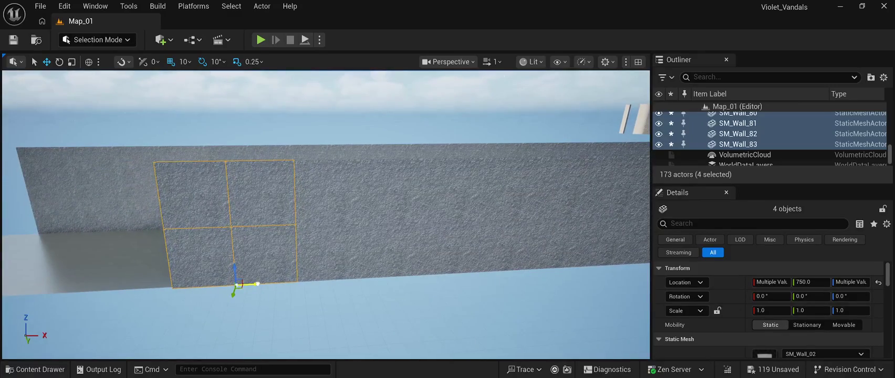
{"action": "left_click_drag", "start_coordinate": [257, 284], "coordinate": [255, 284]}
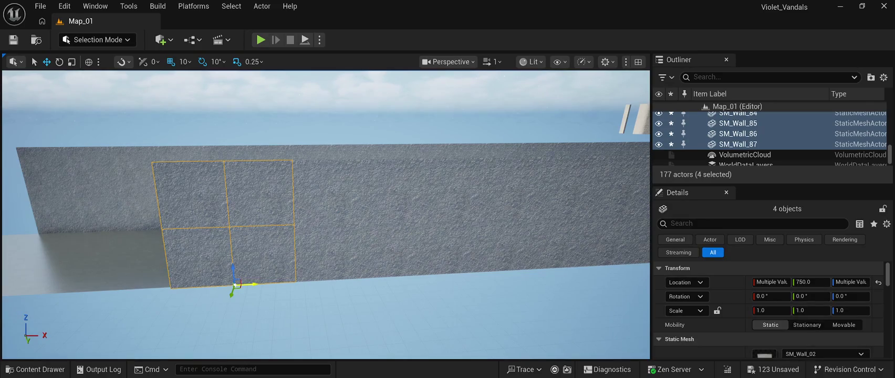
{"action": "mouse_move", "coordinate": [247, 284]}
{"action": "left_mouse_down"}
{"action": "mouse_move", "coordinate": [110, 266]}
{"action": "mouse_move", "coordinate": [123, 272]}
{"action": "mouse_move", "coordinate": [80, 271]}
{"action": "left_mouse_up"}
{"action": "key", "text": "ctrl+d"}
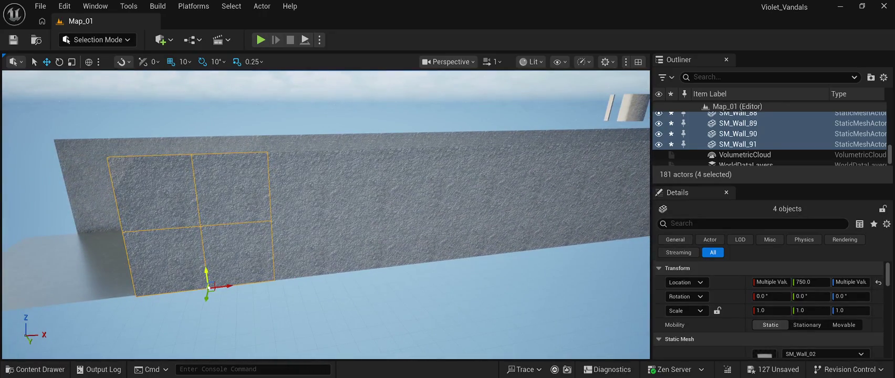
{"action": "mouse_move", "coordinate": [220, 286]}
{"action": "left_mouse_down"}
{"action": "mouse_move", "coordinate": [84, 293]}
{"action": "mouse_move", "coordinate": [67, 282]}
{"action": "mouse_move", "coordinate": [60, 290]}
{"action": "mouse_move", "coordinate": [105, 294]}
{"action": "mouse_move", "coordinate": [271, 277]}
{"action": "left_mouse_up"}
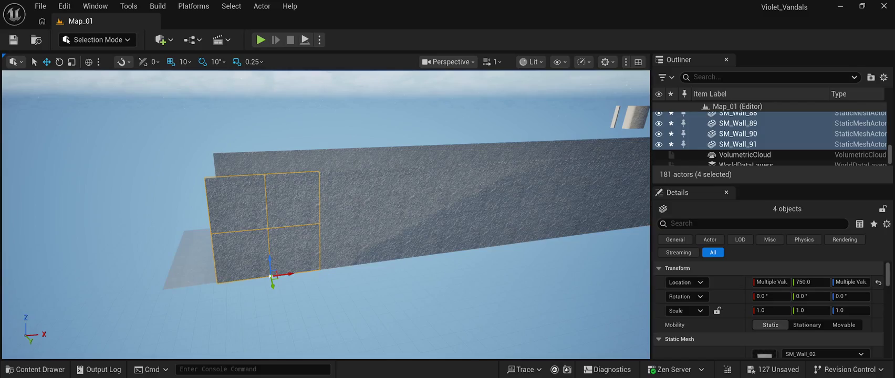
Step: Extend the wall by one two-panel column, reaching SM_Wall_93 at X -6760
{"action": "left_click", "coordinate": [237, 202]}
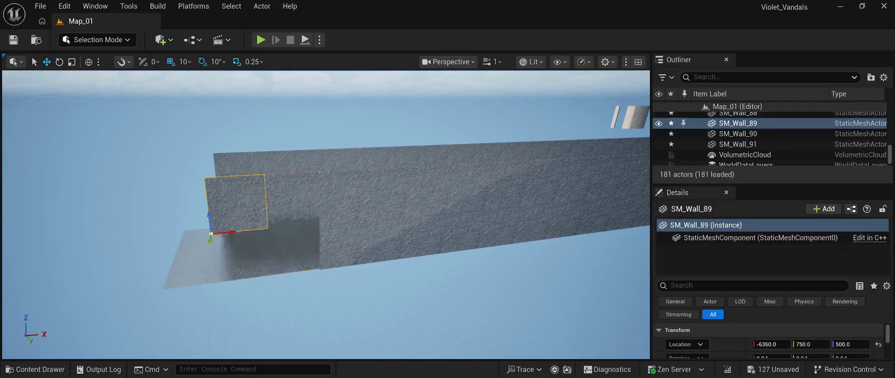
{"action": "left_click", "coordinate": [240, 252], "text": "ctrl"}
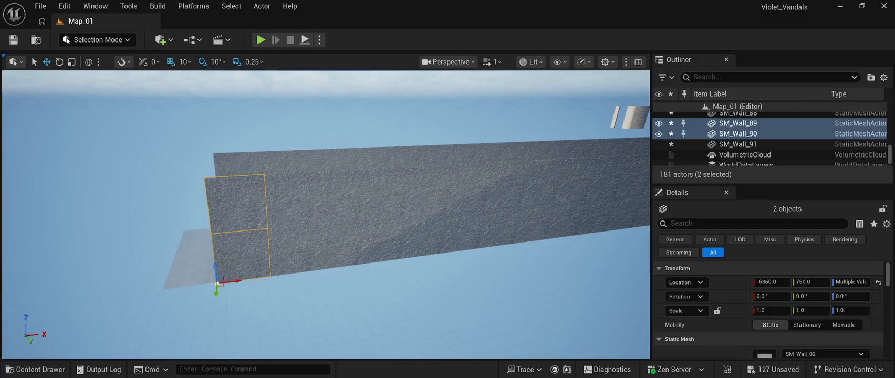
{"action": "key", "text": "ctrl+d"}
{"action": "left_click_drag", "start_coordinate": [234, 282], "coordinate": [177, 276]}
Step: Duplicate end panels SM_Wall_57 and SM_Wall_56 along X, adding SM_Wall_94 and SM_Wall_95 near X -6370
{"action": "left_click", "coordinate": [367, 105]}
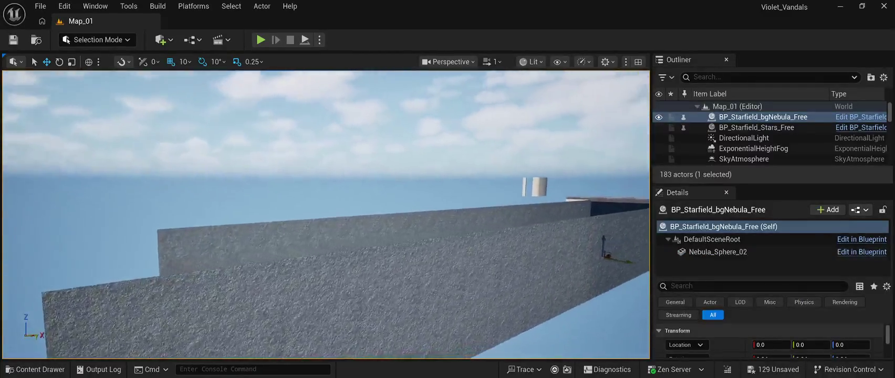
{"action": "key", "text": "w"}
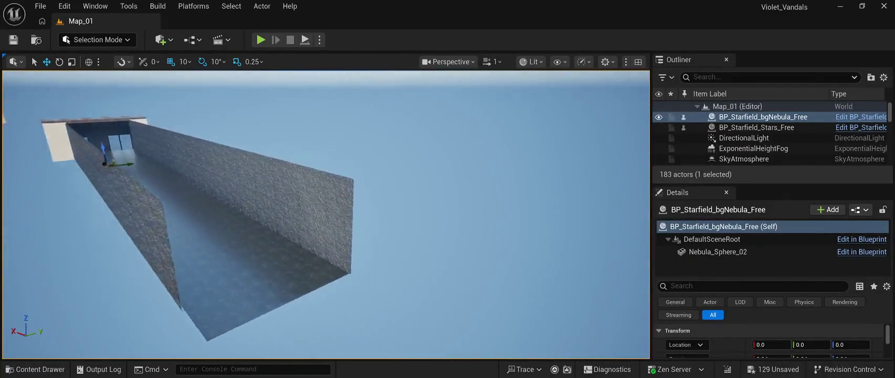
{"action": "left_click", "coordinate": [267, 259]}
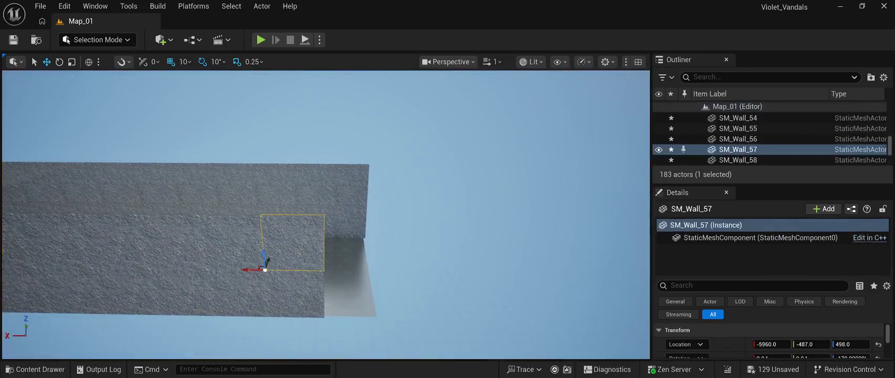
{"action": "left_click", "coordinate": [294, 294], "text": "ctrl"}
{"action": "key", "text": "ctrl+d"}
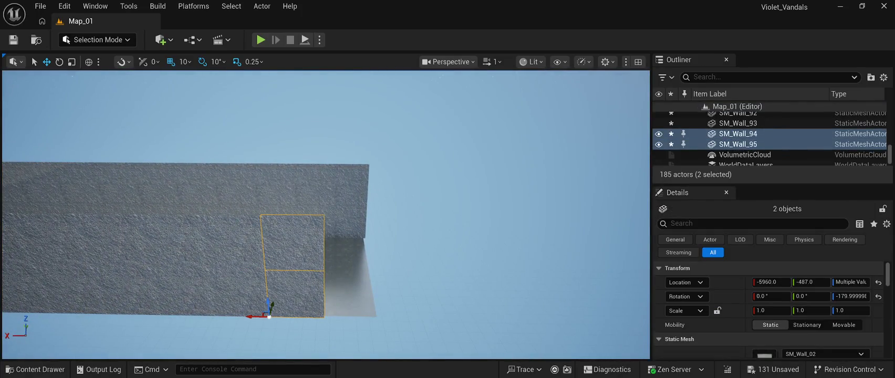
{"action": "left_click_drag", "start_coordinate": [258, 316], "coordinate": [315, 317]}
{"action": "left_click", "coordinate": [473, 131]}
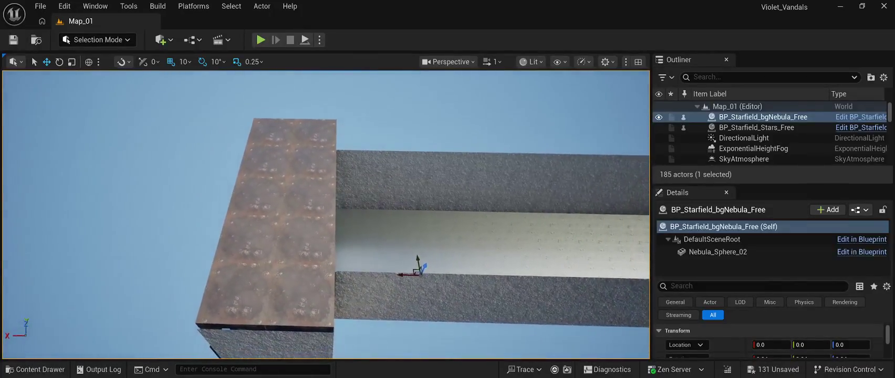
Step: Select seven roof-edge tiles and lay two duplicated rows over the corridor walls along X
{"action": "left_click", "coordinate": [310, 164], "text": "ctrl"}
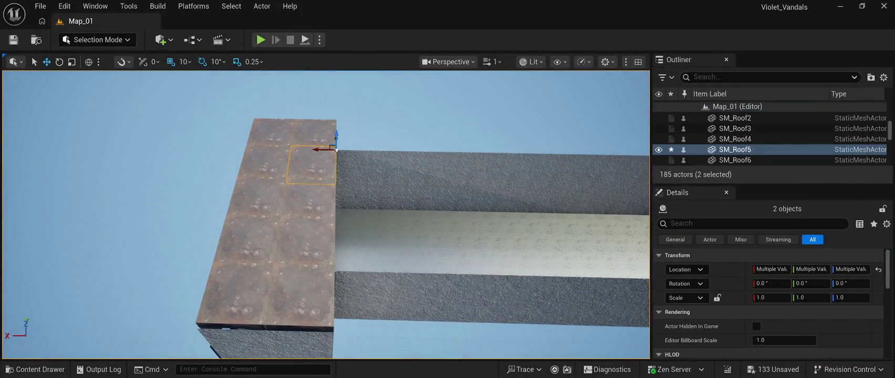
{"action": "left_click", "coordinate": [263, 165], "text": "ctrl"}
{"action": "left_click", "coordinate": [257, 197], "text": "ctrl"}
{"action": "left_click", "coordinate": [310, 197], "text": "ctrl"}
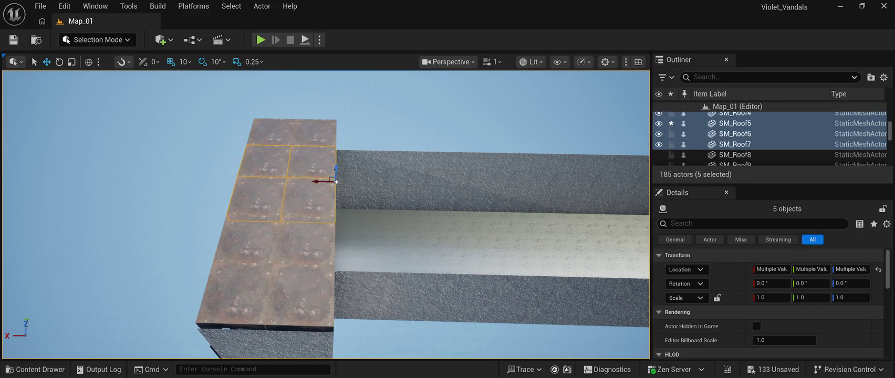
{"action": "left_click", "coordinate": [307, 241], "text": "ctrl"}
{"action": "left_click", "coordinate": [244, 241], "text": "ctrl"}
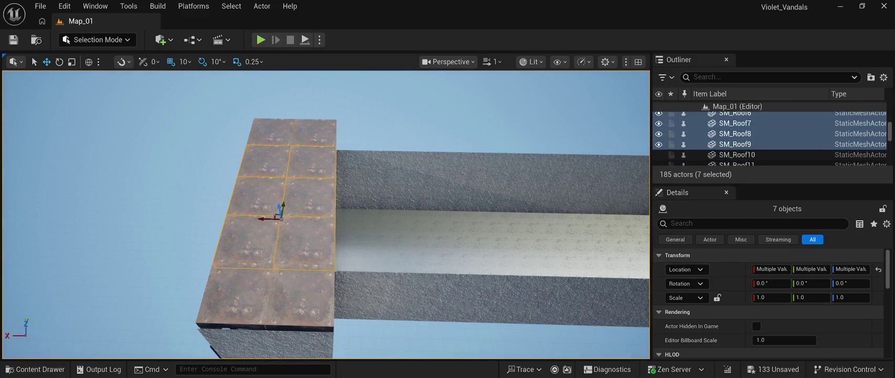
{"action": "key", "text": "ctrl+d"}
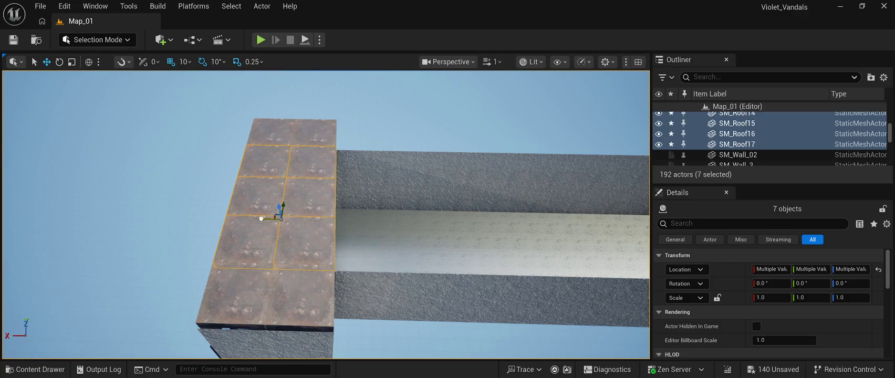
{"action": "left_click_drag", "start_coordinate": [261, 218], "coordinate": [368, 219]}
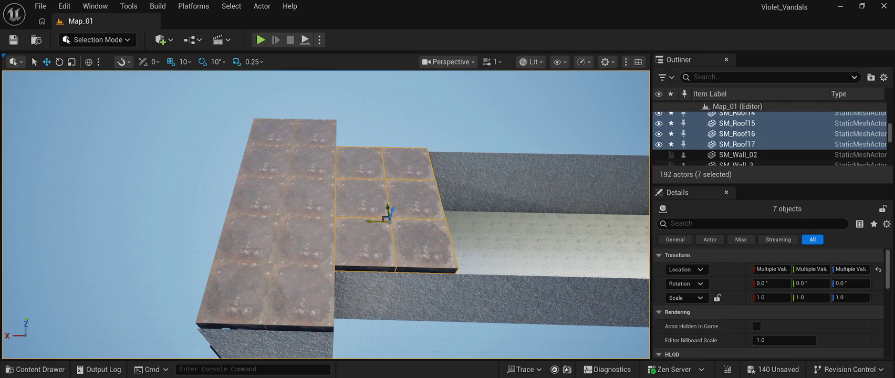
{"action": "key", "text": "ctrl+d"}
{"action": "mouse_move", "coordinate": [387, 220]}
{"action": "left_mouse_down"}
{"action": "mouse_move", "coordinate": [498, 221]}
{"action": "mouse_move", "coordinate": [481, 226]}
{"action": "left_mouse_up"}
Step: Close the gap between roof rows, then keep duplicating the tiles along the corridor up to SM_Roof59
{"action": "key", "text": "f"}
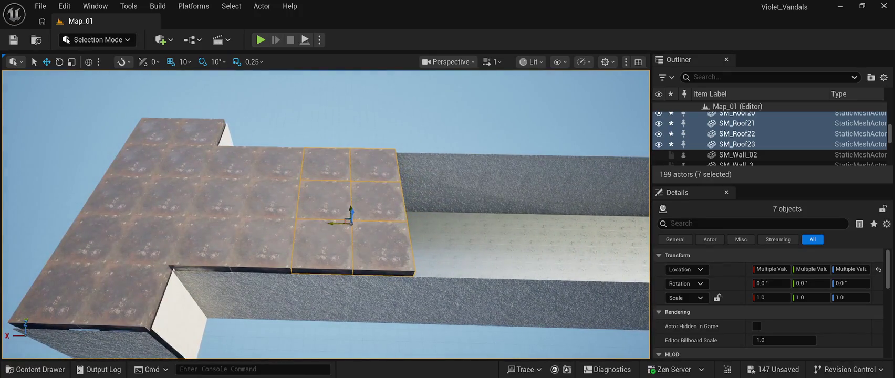
{"action": "mouse_move", "coordinate": [334, 222]}
{"action": "left_mouse_down"}
{"action": "mouse_move", "coordinate": [462, 216]}
{"action": "mouse_move", "coordinate": [440, 224]}
{"action": "left_mouse_up"}
{"action": "key", "text": "ctrl+d"}
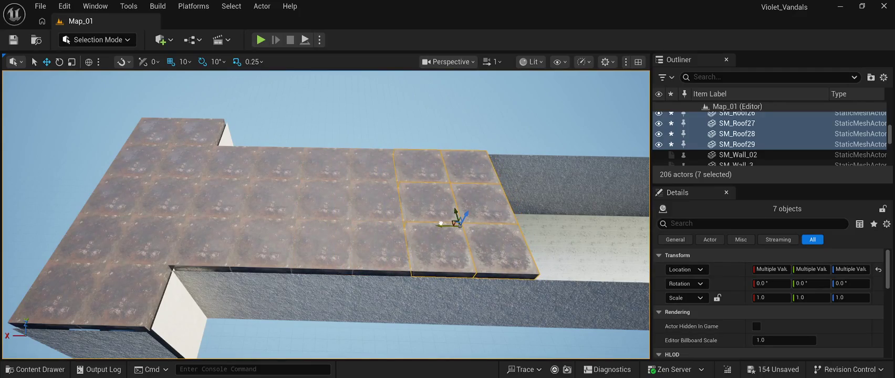
{"action": "key", "text": "d"}
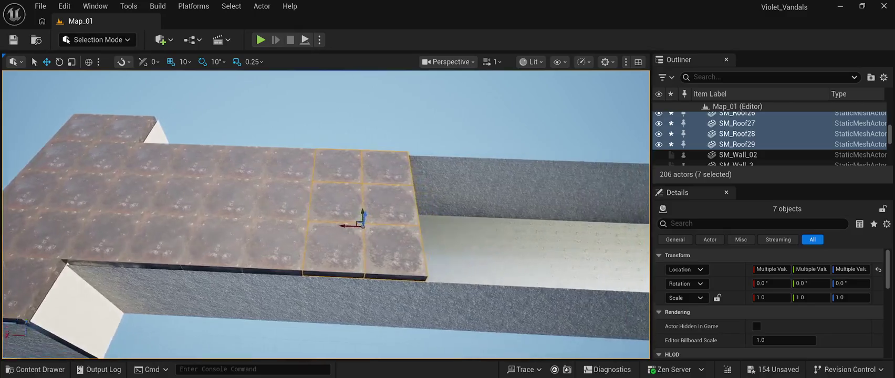
{"action": "key", "text": "d"}
{"action": "left_click_drag", "start_coordinate": [336, 226], "coordinate": [435, 232]}
{"action": "mouse_move", "coordinate": [434, 232]}
{"action": "left_mouse_down"}
{"action": "mouse_move", "coordinate": [358, 220]}
{"action": "mouse_move", "coordinate": [470, 214]}
{"action": "mouse_move", "coordinate": [412, 231]}
{"action": "left_mouse_up"}
{"action": "key", "text": "ctrl+d"}
{"action": "key", "text": "ctrl+d"}
{"action": "mouse_move", "coordinate": [325, 195]}
{"action": "left_mouse_down"}
{"action": "mouse_move", "coordinate": [465, 194]}
{"action": "mouse_move", "coordinate": [343, 199]}
{"action": "mouse_move", "coordinate": [555, 212]}
{"action": "left_mouse_up"}
{"action": "key", "text": "ctrl+d"}
{"action": "key", "text": "ctrl+d"}
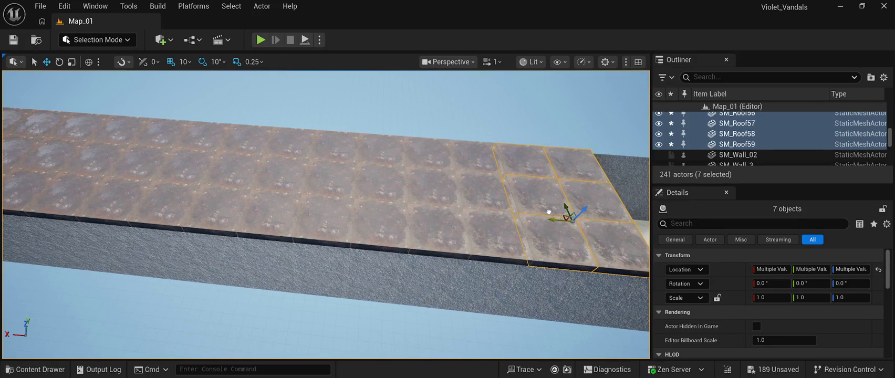
Step: Add two more rows of roof tiles further along the corridor, reaching 251 actors
{"action": "key", "text": "d"}
{"action": "key", "text": "d"}
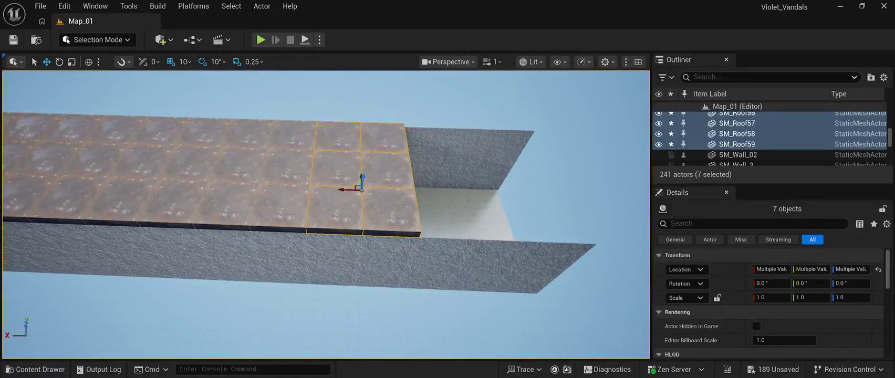
{"action": "key", "text": "ctrl+d"}
{"action": "mouse_move", "coordinate": [351, 189]}
{"action": "left_mouse_down"}
{"action": "mouse_move", "coordinate": [458, 189]}
{"action": "mouse_move", "coordinate": [446, 189]}
{"action": "mouse_move", "coordinate": [457, 188]}
{"action": "mouse_move", "coordinate": [339, 345]}
{"action": "left_mouse_up"}
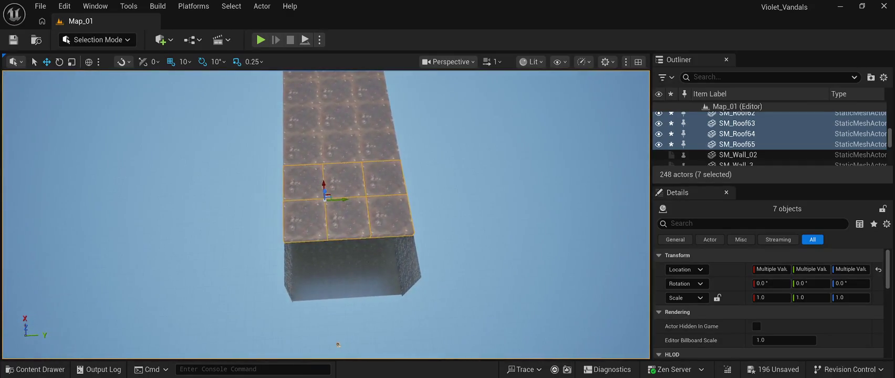
{"action": "key", "text": "ctrl+z"}
{"action": "key", "text": "ctrl+z"}
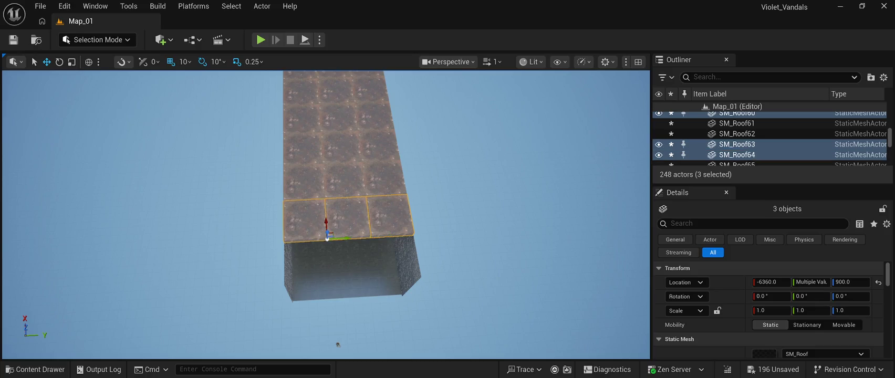
{"action": "key", "text": "ctrl+d"}
{"action": "left_click_drag", "start_coordinate": [326, 223], "coordinate": [330, 260]}
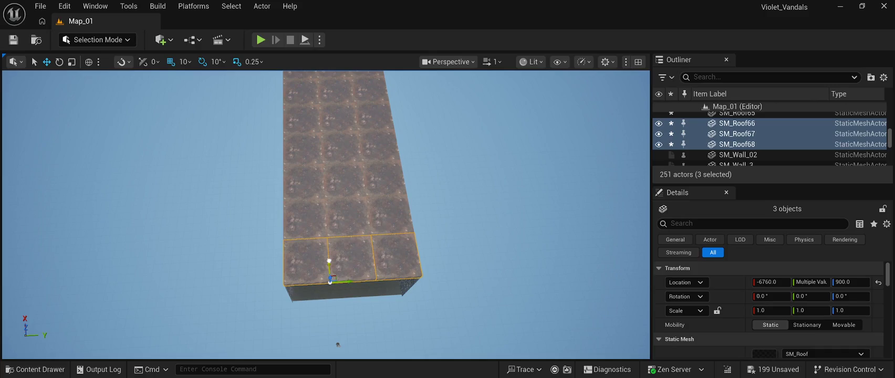
{"action": "left_click", "coordinate": [337, 345]}
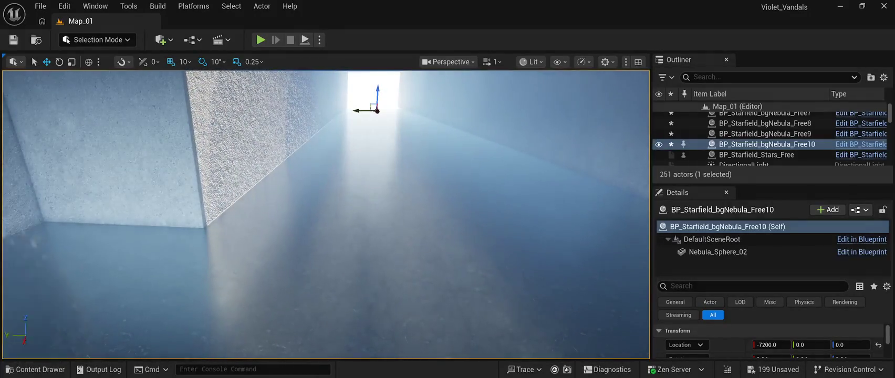
Step: Check the corridor floor and nebula sky sphere, fly into the room toward the windows, and start Play In Editor
{"action": "left_click", "coordinate": [514, 294]}
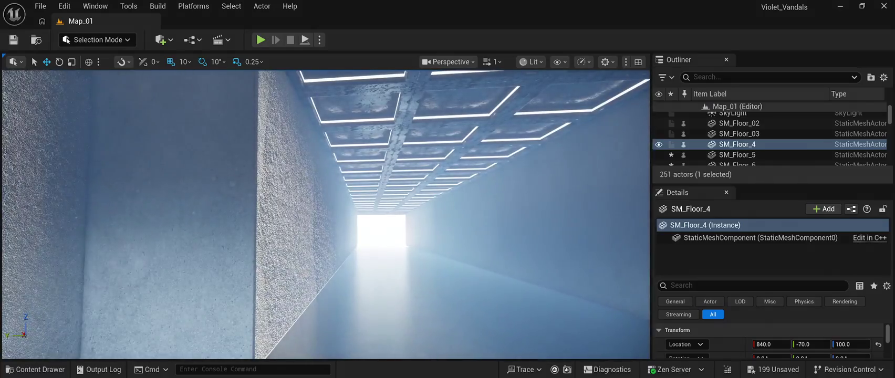
{"action": "left_click", "coordinate": [763, 117]}
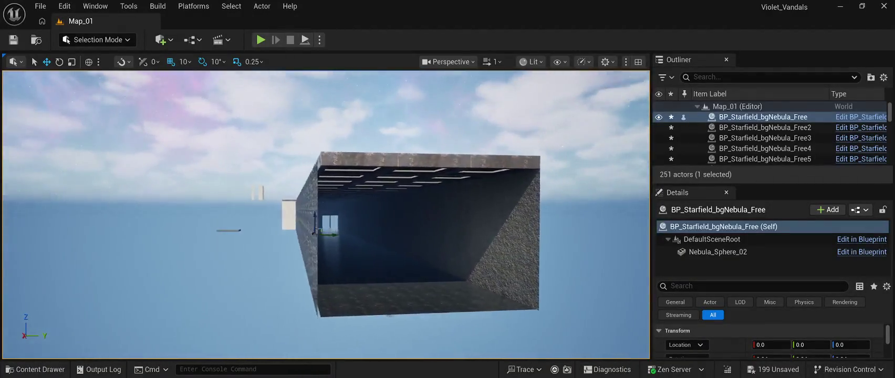
{"action": "key", "text": "w"}
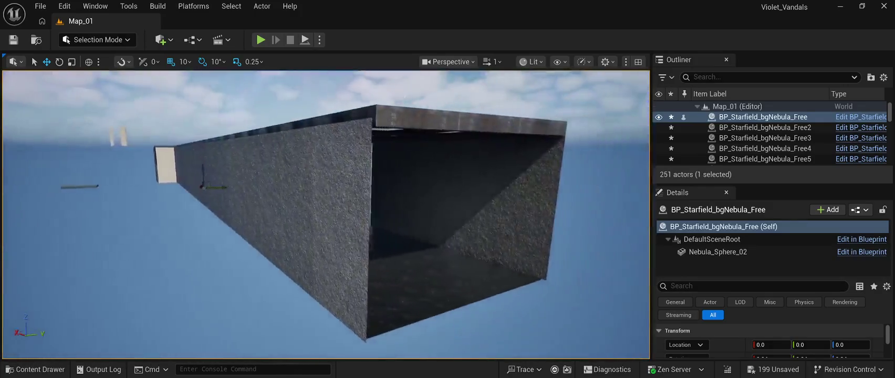
{"action": "key", "text": "w"}
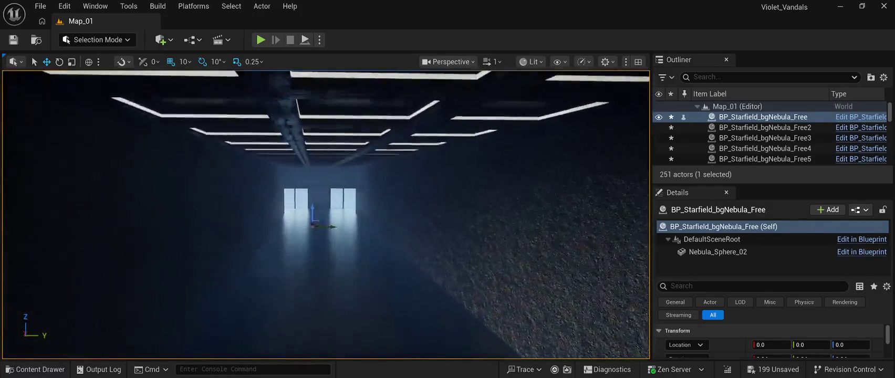
{"action": "key", "text": "w"}
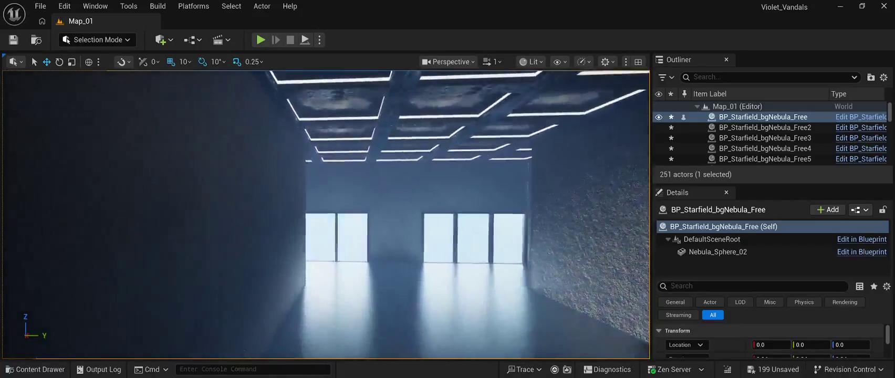
{"action": "key", "text": "w"}
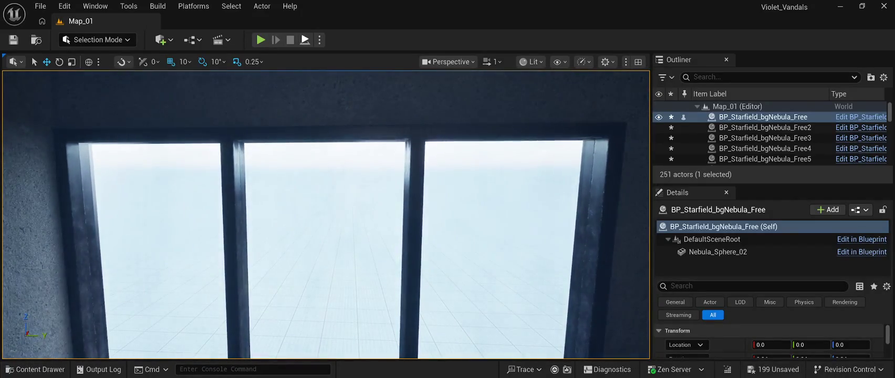
{"action": "key", "text": "alt+p"}
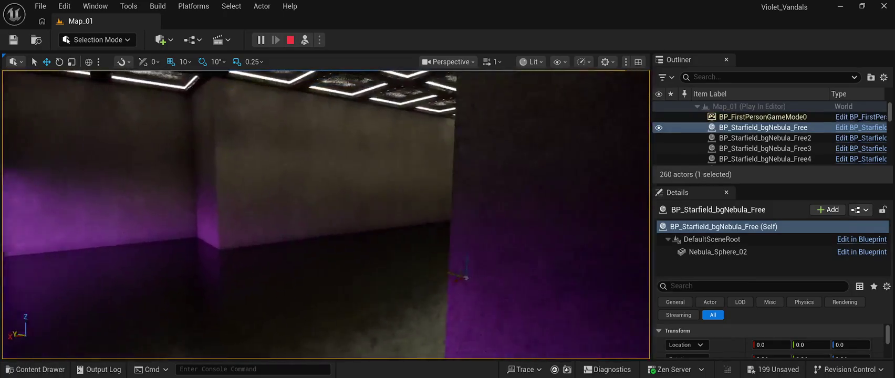
Step: Walk down the corridor to the nebula opening, then stop the play session
{"action": "mouse_move", "coordinate": [325, 214]}
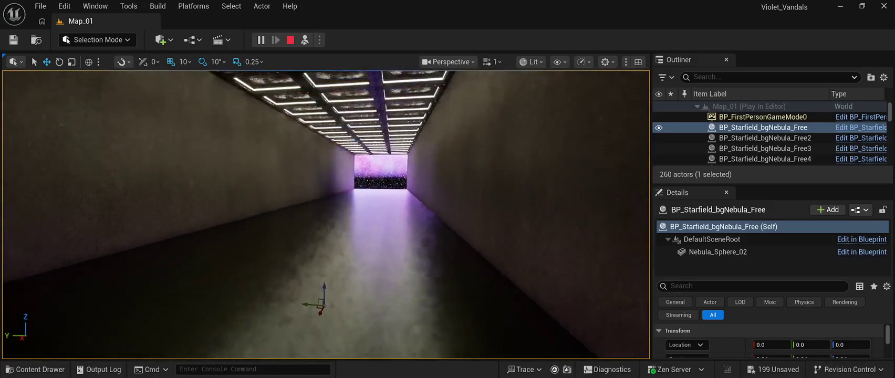
{"action": "key", "text": "w"}
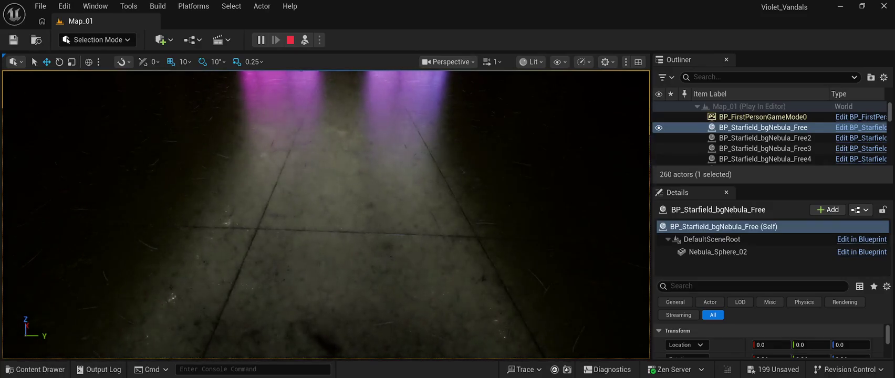
{"action": "key", "text": "Escape"}
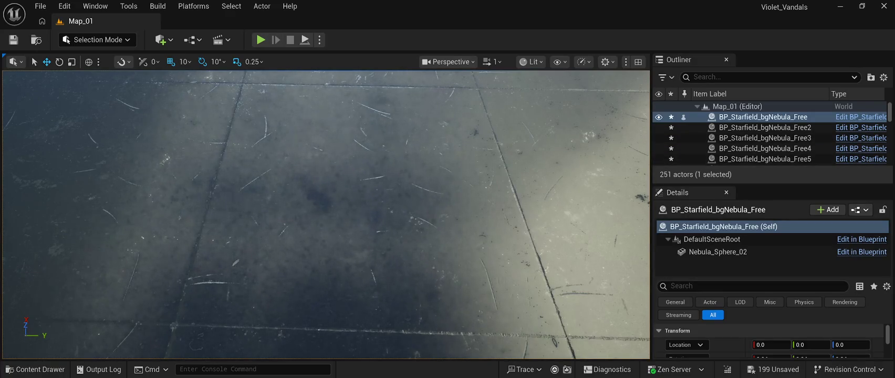
{"action": "left_click", "coordinate": [35, 369]}
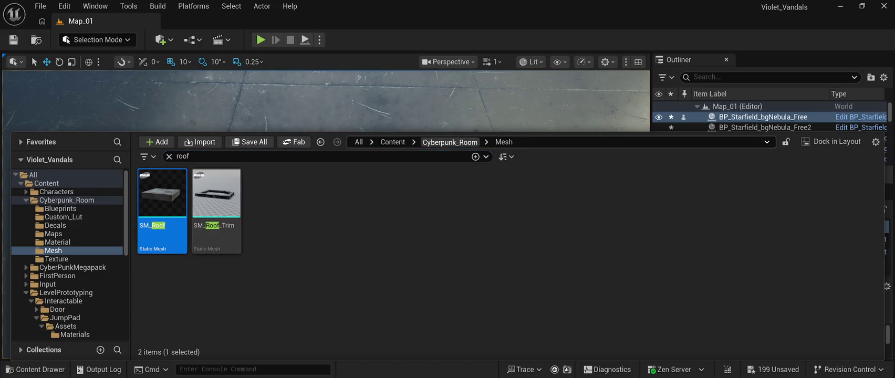
Step: Search 'fl' in Cyberpunk_Room, pick SM_Floor_03, close the Content Drawer, and save Map_01
{"action": "left_click", "coordinate": [450, 142]}
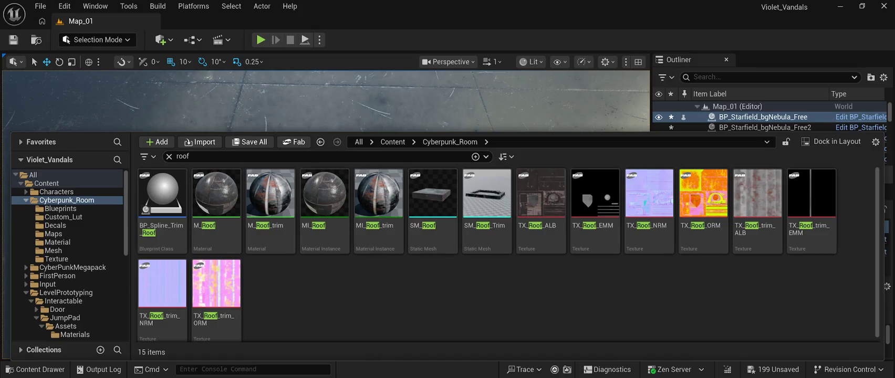
{"action": "left_click", "coordinate": [183, 156]}
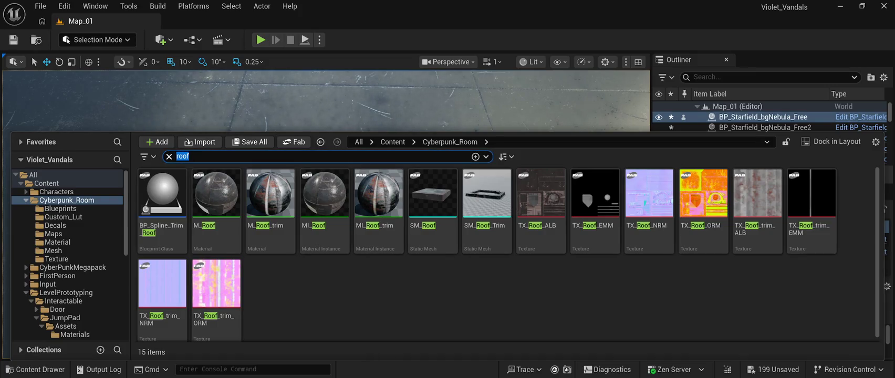
{"action": "type", "text": "fl"}
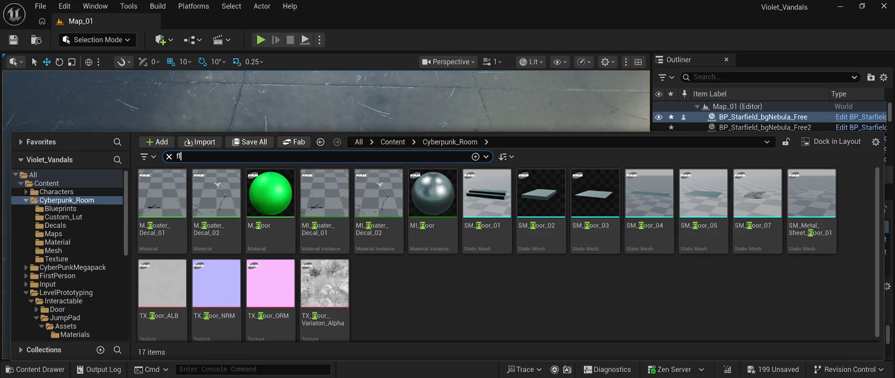
{"action": "left_click", "coordinate": [595, 205]}
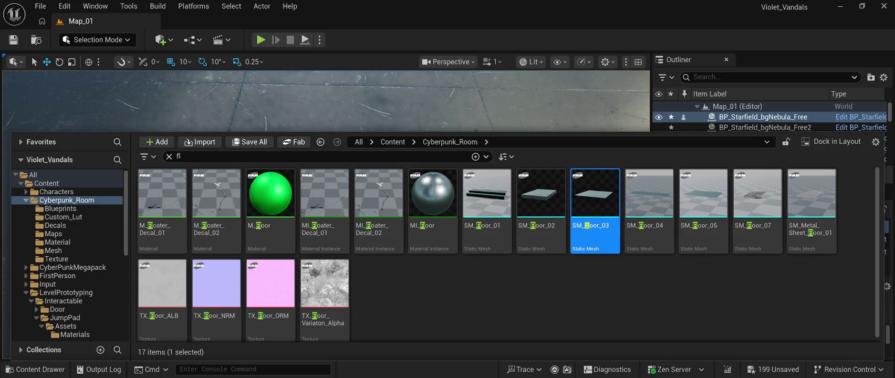
{"action": "key", "text": "ctrl+space"}
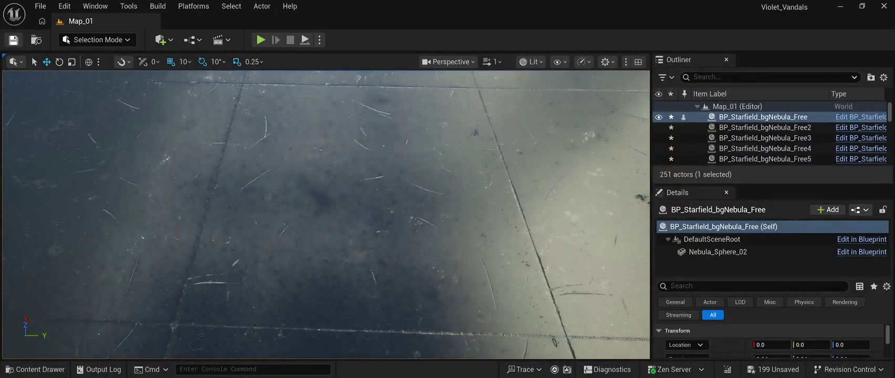
{"action": "key", "text": "ctrl+s"}
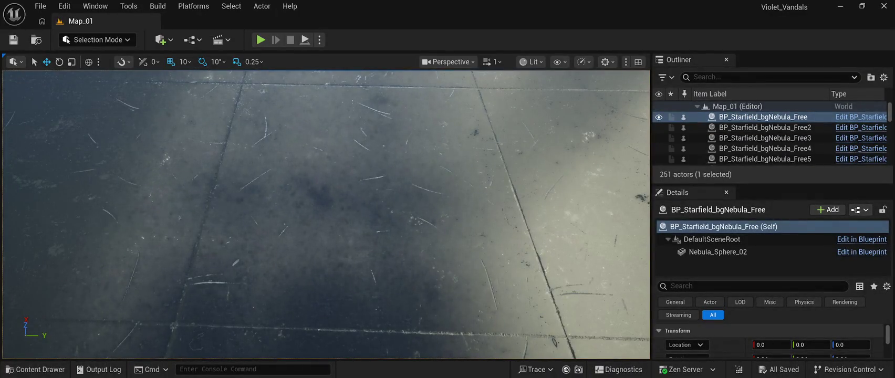
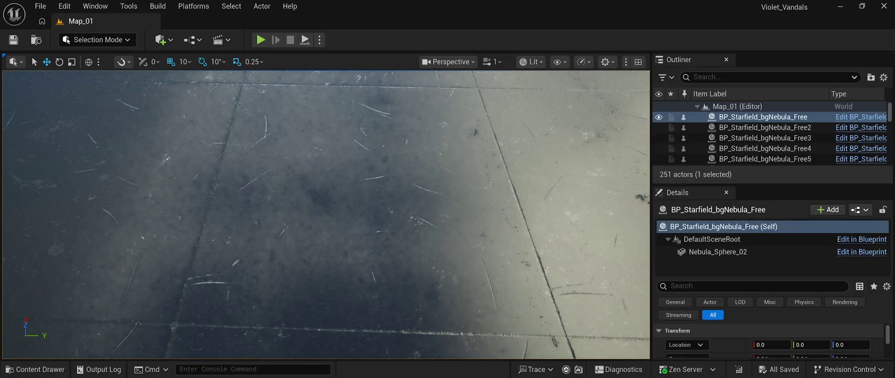
Step: Reset BP_Starfield_bgNebula_Free7's Location so it returns to the world origin
{"action": "key", "text": "f"}
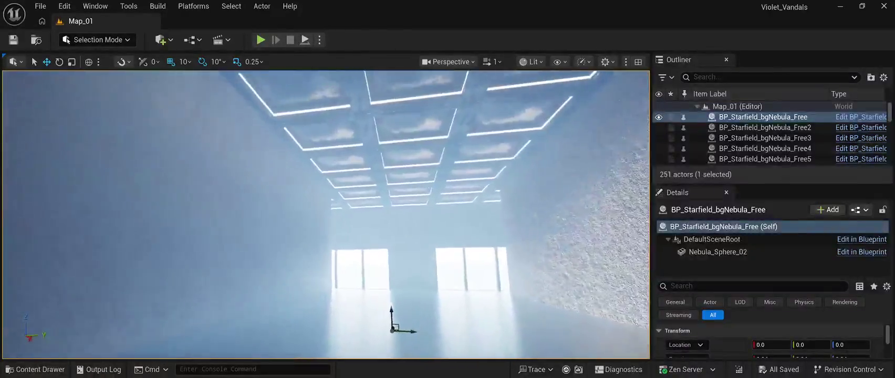
{"action": "key", "text": "w"}
{"action": "key", "text": "d"}
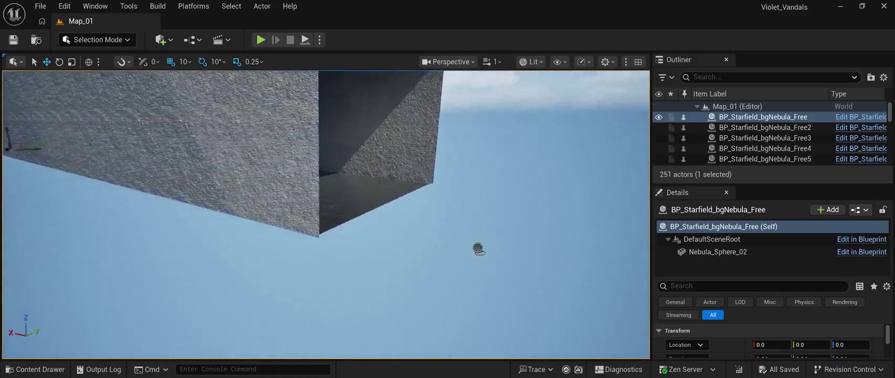
{"action": "left_click", "coordinate": [540, 244]}
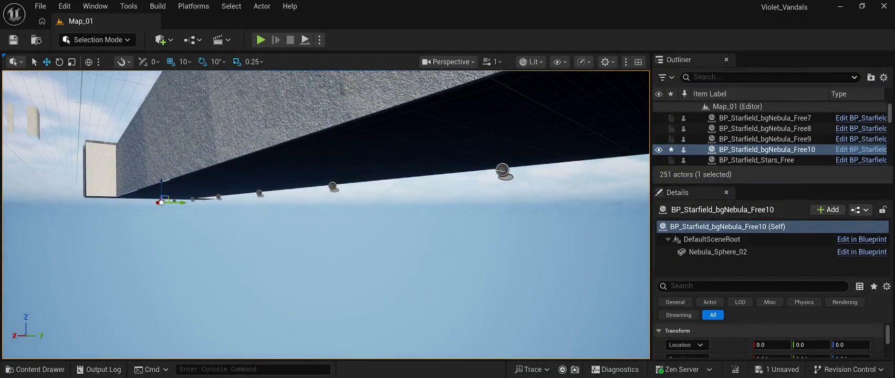
{"action": "left_click", "coordinate": [502, 170]}
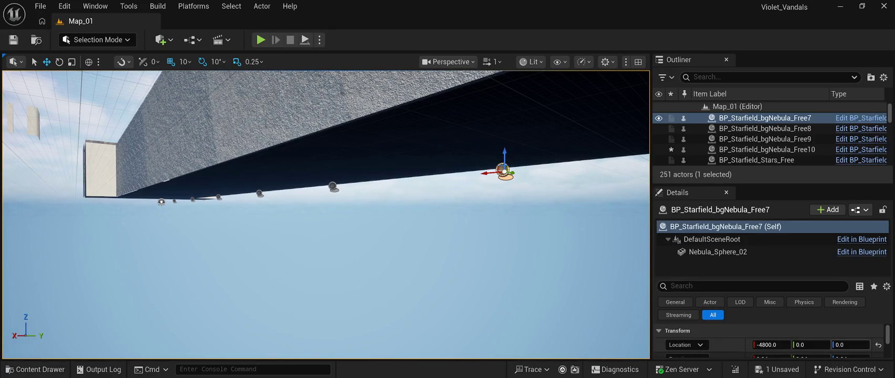
{"action": "left_click", "coordinate": [878, 344]}
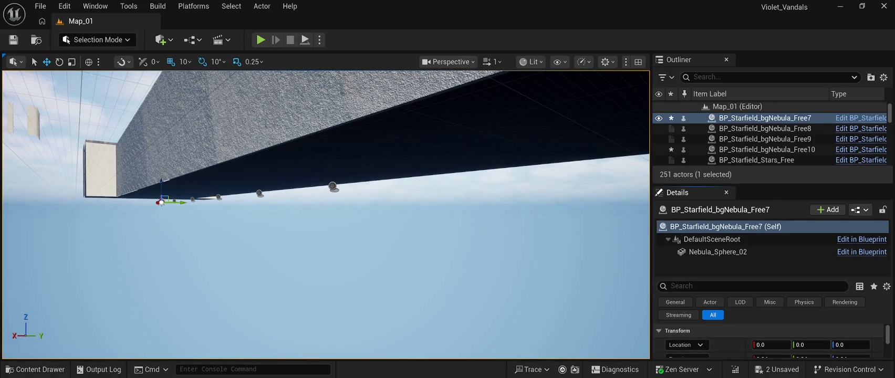
Step: Select Free6, orbit to face the building, and run a brief play-mode preview
{"action": "left_click", "coordinate": [333, 186]}
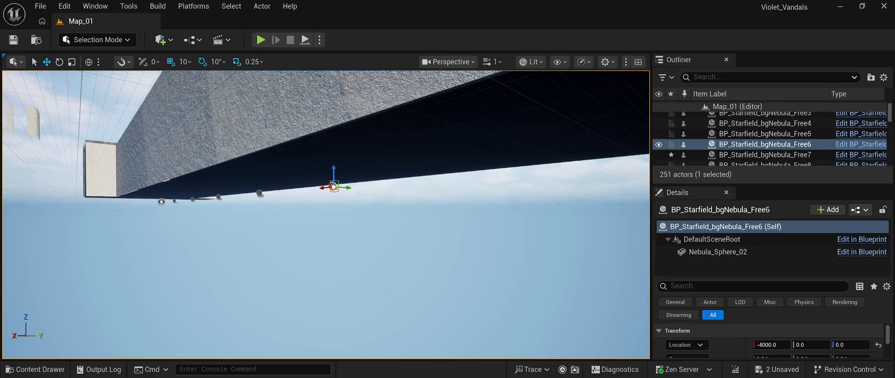
{"action": "scroll", "coordinate": [326, 214], "scroll_direction": "up", "scroll_amount": 5}
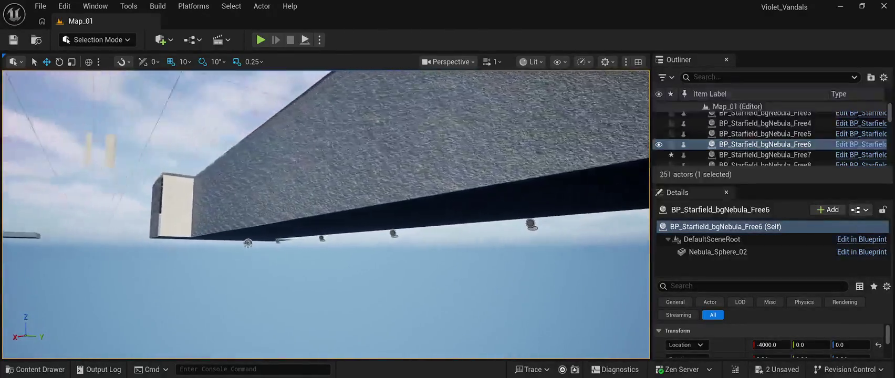
{"action": "mouse_move", "coordinate": [265, 247]}
{"action": "left_mouse_down"}
{"action": "mouse_move", "coordinate": [411, 215]}
{"action": "mouse_move", "coordinate": [357, 215]}
{"action": "mouse_move", "coordinate": [366, 216]}
{"action": "left_mouse_up"}
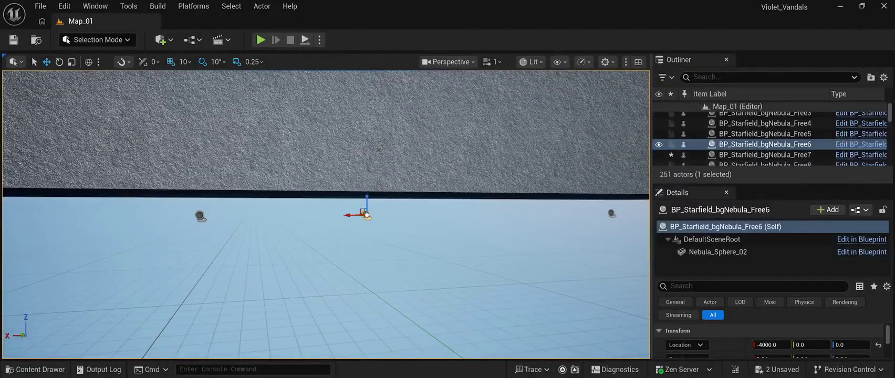
{"action": "key", "text": "alt+p"}
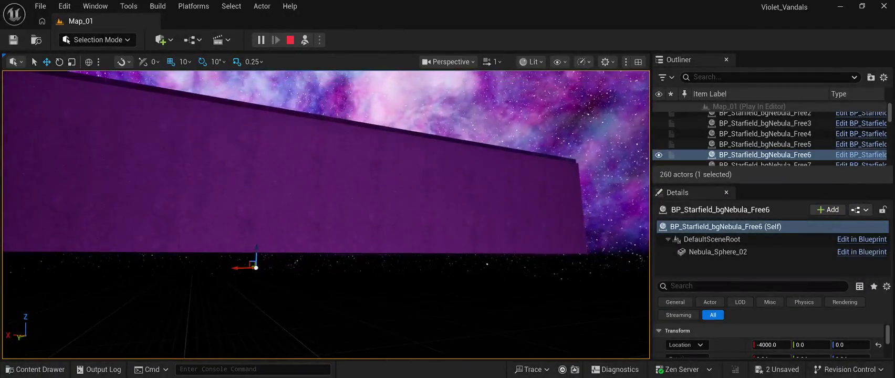
{"action": "key", "text": "Escape"}
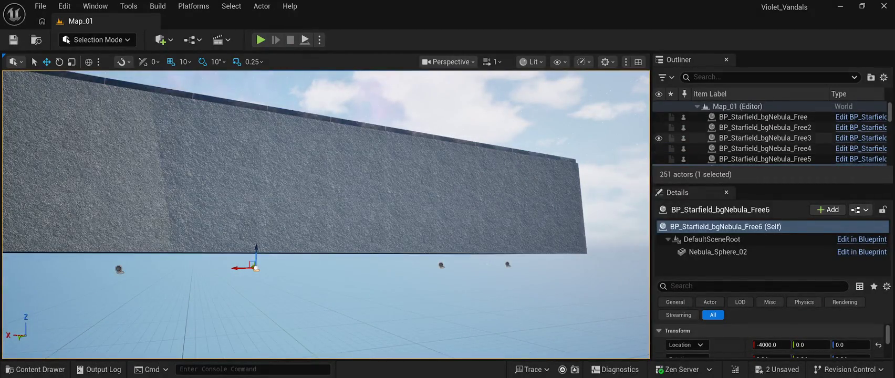
Step: Delete nebula copies Free2 through Free7 one by one from the Outliner
{"action": "left_click", "coordinate": [762, 116]}
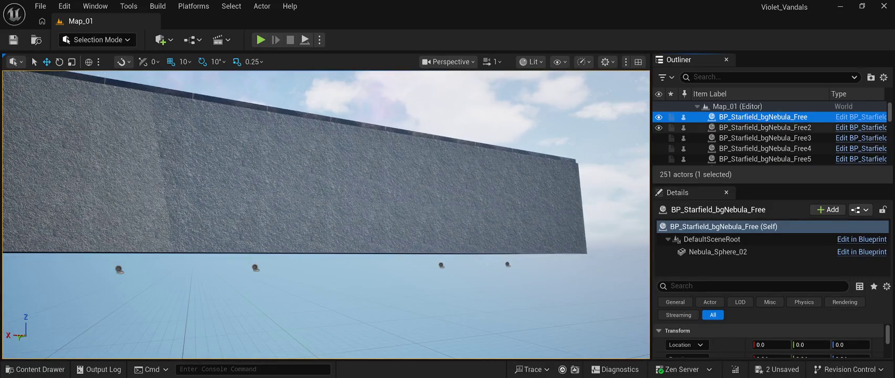
{"action": "left_click", "coordinate": [765, 127]}
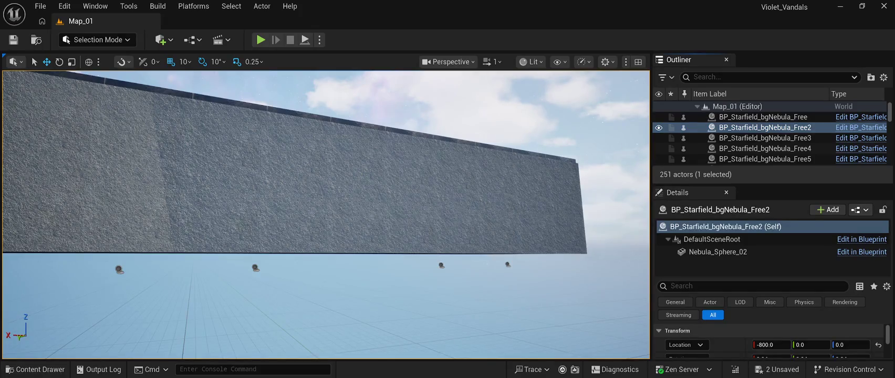
{"action": "key", "text": "Delete"}
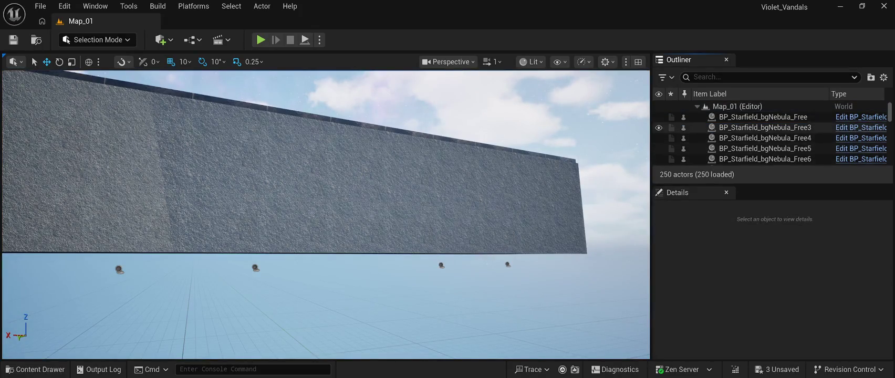
{"action": "left_click", "coordinate": [765, 127]}
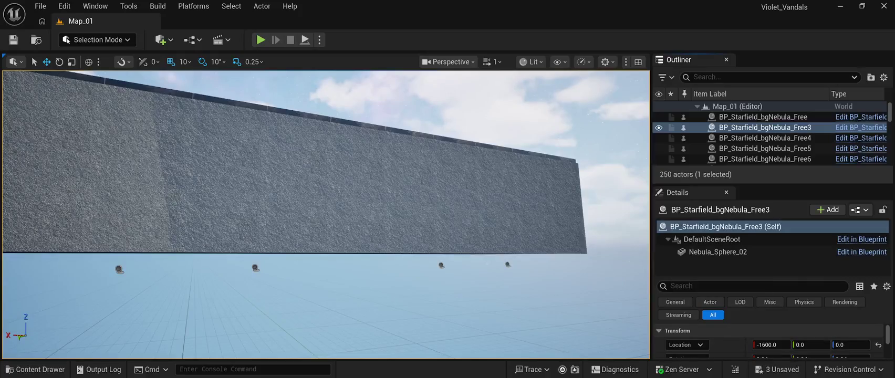
{"action": "key", "text": "Delete"}
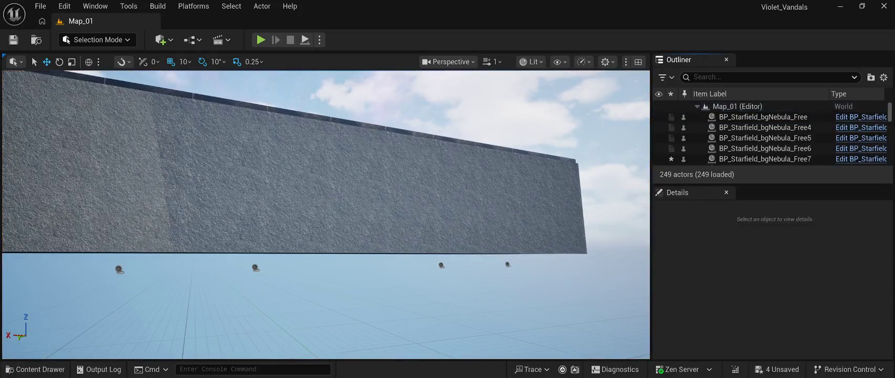
{"action": "left_click", "coordinate": [764, 127]}
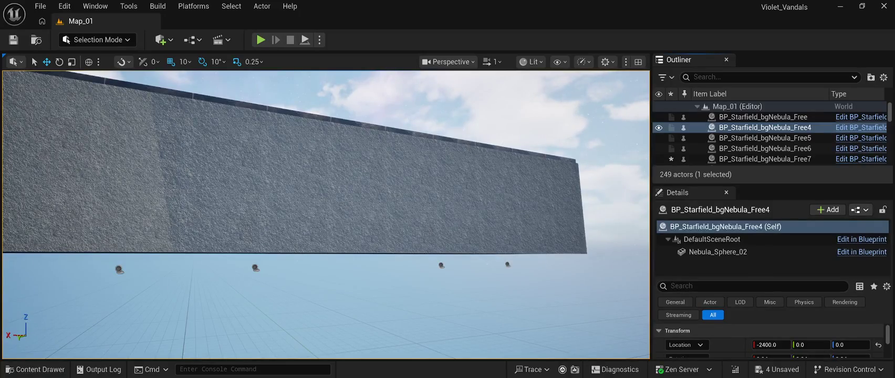
{"action": "key", "text": "Delete"}
{"action": "left_click", "coordinate": [765, 127]}
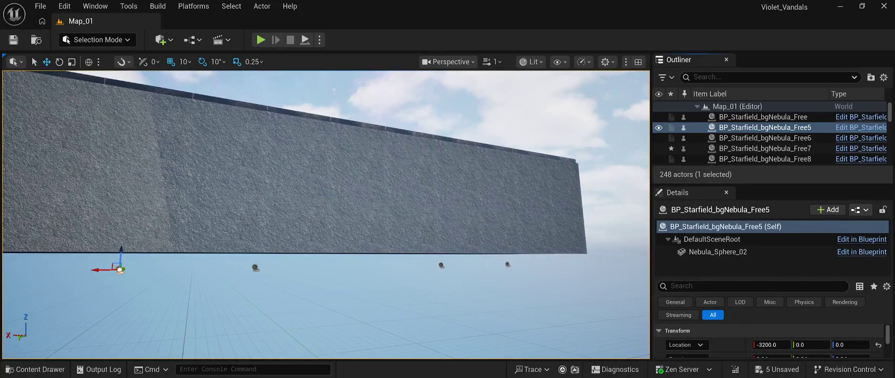
{"action": "key", "text": "Delete"}
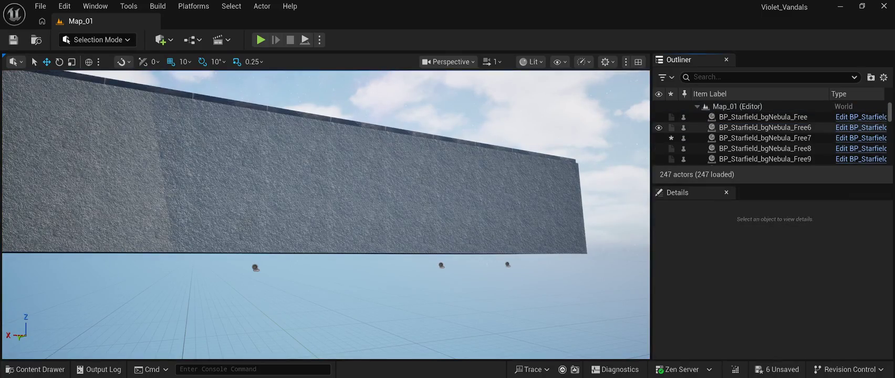
{"action": "left_click", "coordinate": [764, 127]}
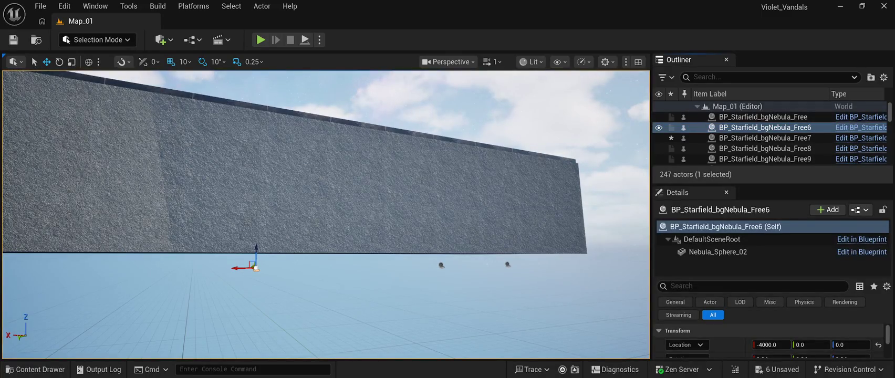
{"action": "key", "text": "Delete"}
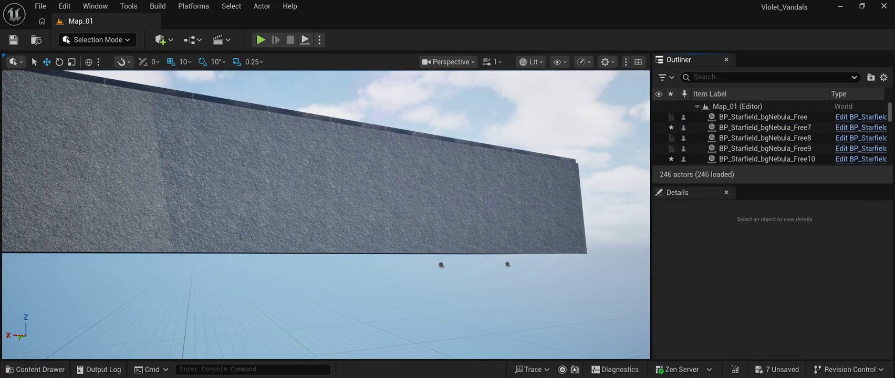
{"action": "left_click", "coordinate": [765, 127]}
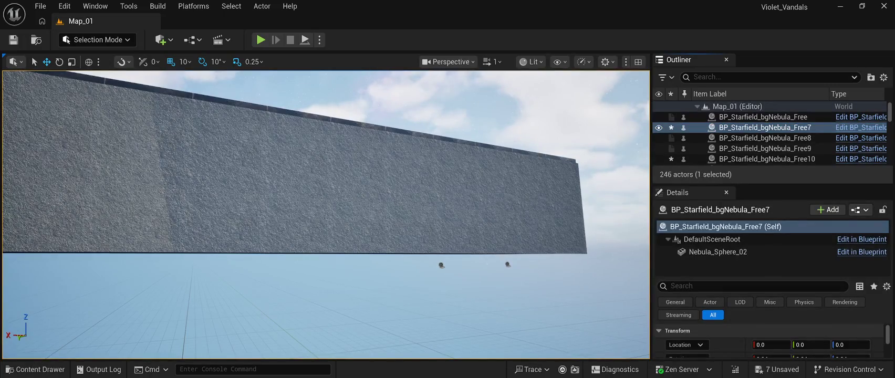
{"action": "key", "text": "Delete"}
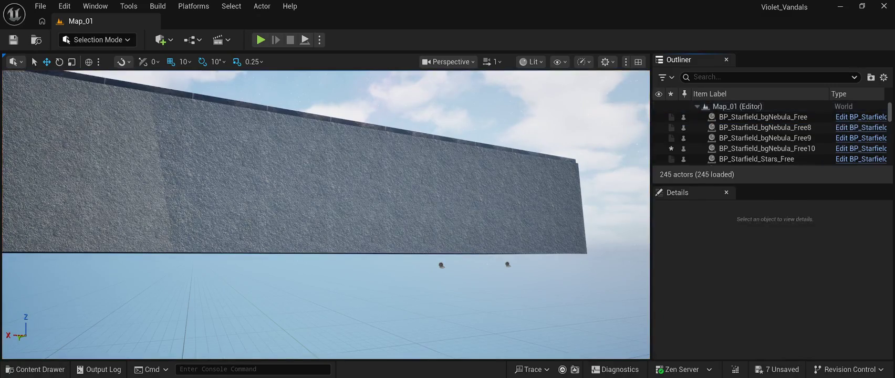
Step: Delete Free8, Free9 and Free10 together, then start a play-mode preview
{"action": "key", "text": "Down"}
{"action": "key", "text": "shift+Down"}
{"action": "key", "text": "shift+Down"}
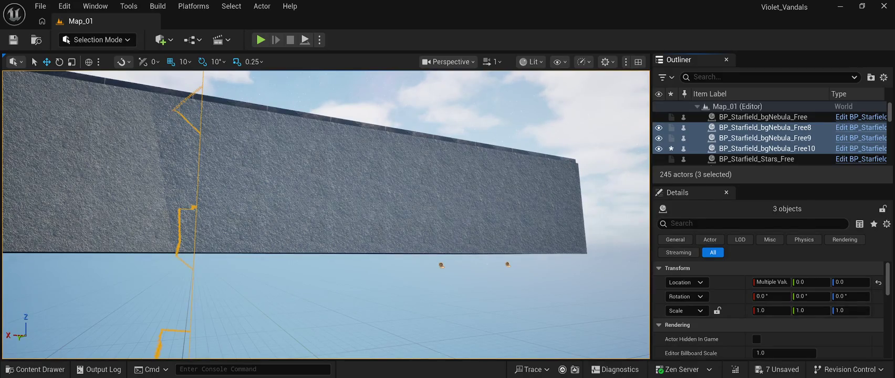
{"action": "key", "text": "Delete"}
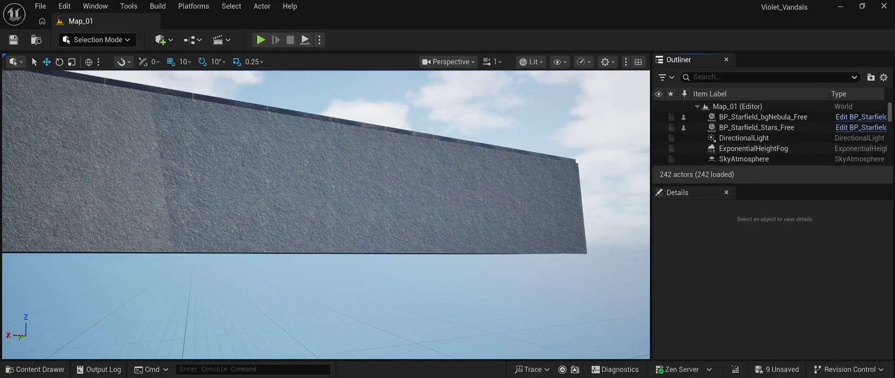
{"action": "key", "text": "alt+p"}
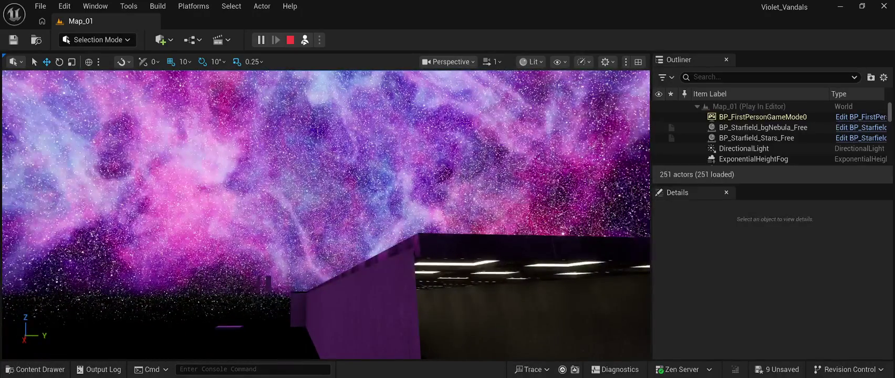
{"action": "key", "text": "Escape"}
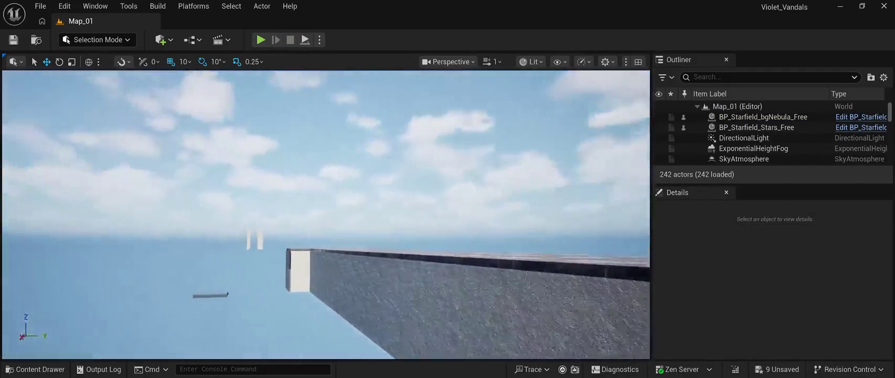
{"action": "mouse_move", "coordinate": [326, 210]}
{"action": "left_mouse_down"}
{"action": "mouse_move", "coordinate": [326, 152]}
{"action": "mouse_move", "coordinate": [325, 242]}
{"action": "mouse_move", "coordinate": [294, 257]}
{"action": "mouse_move", "coordinate": [244, 257]}
{"action": "left_mouse_up"}
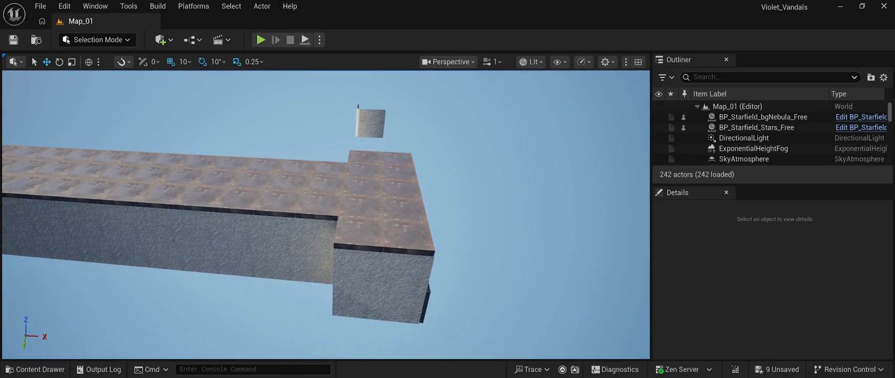
Step: Build a roof selection with SM_Roof, SM_Roof2, SM_Roof3 and the tiles through SM_Roof22
{"action": "left_click", "coordinate": [407, 236]}
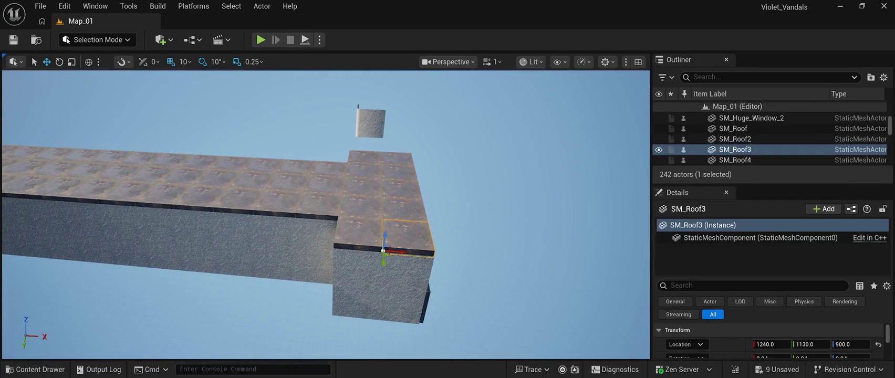
{"action": "left_click", "coordinate": [359, 234], "text": "ctrl"}
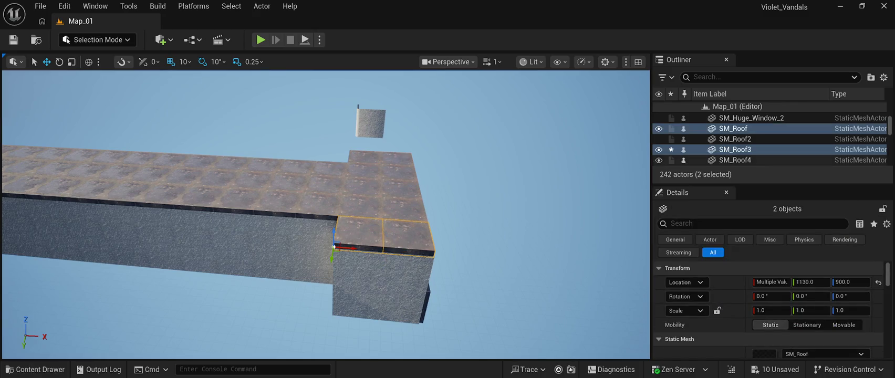
{"action": "left_click", "coordinate": [734, 138], "text": "ctrl"}
{"action": "left_click", "coordinate": [734, 159], "text": "ctrl"}
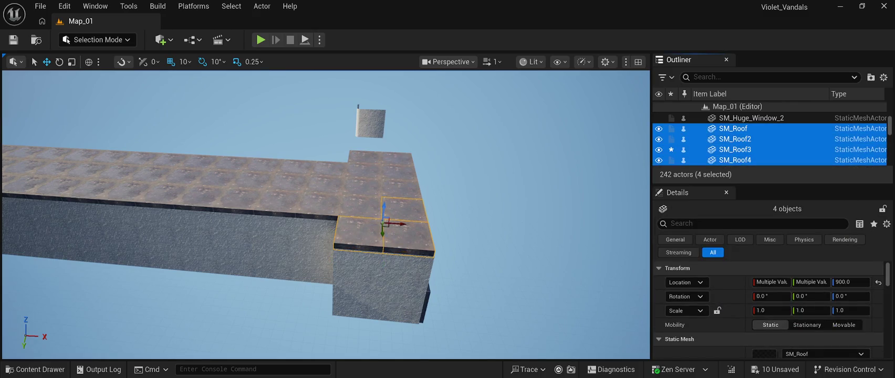
{"action": "scroll", "coordinate": [761, 139], "scroll_direction": "down", "scroll_amount": 2}
{"action": "left_click", "coordinate": [734, 137], "text": "ctrl"}
{"action": "left_click", "coordinate": [735, 147], "text": "ctrl"}
{"action": "left_click", "coordinate": [734, 158], "text": "ctrl"}
{"action": "scroll", "coordinate": [761, 139], "scroll_direction": "down", "scroll_amount": 2}
{"action": "left_click", "coordinate": [734, 118], "text": "ctrl"}
{"action": "left_click", "coordinate": [734, 129], "text": "ctrl"}
{"action": "left_click", "coordinate": [735, 138], "text": "ctrl"}
{"action": "left_click", "coordinate": [735, 149], "text": "ctrl"}
{"action": "left_click", "coordinate": [734, 159], "text": "ctrl"}
{"action": "scroll", "coordinate": [761, 138], "scroll_direction": "down", "scroll_amount": 2}
{"action": "left_click", "coordinate": [736, 120], "text": "ctrl"}
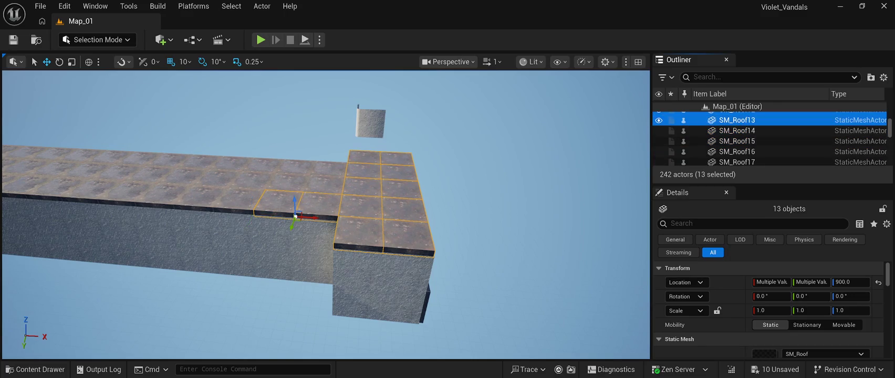
{"action": "left_click", "coordinate": [737, 141], "text": "ctrl"}
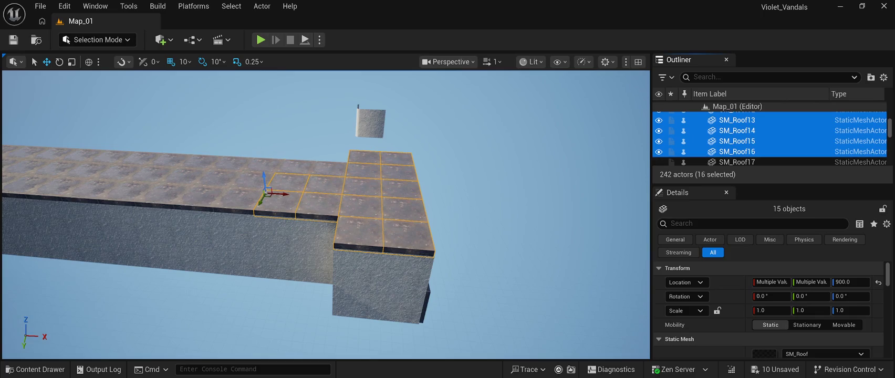
{"action": "left_click", "coordinate": [737, 161], "text": "ctrl"}
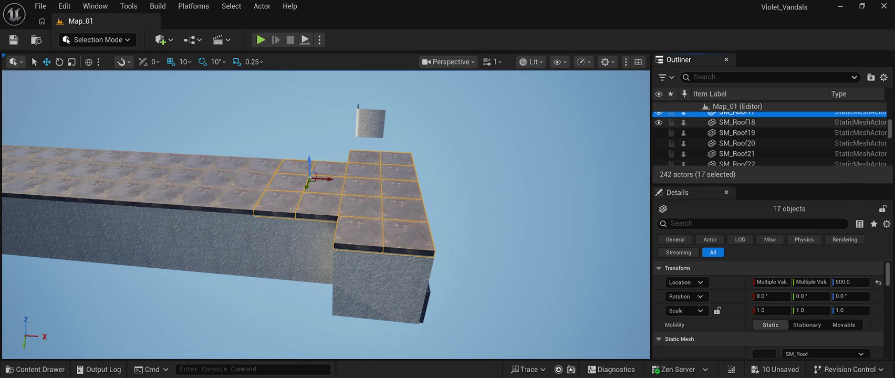
{"action": "left_click", "coordinate": [737, 122], "text": "ctrl"}
{"action": "left_click", "coordinate": [736, 133], "text": "ctrl"}
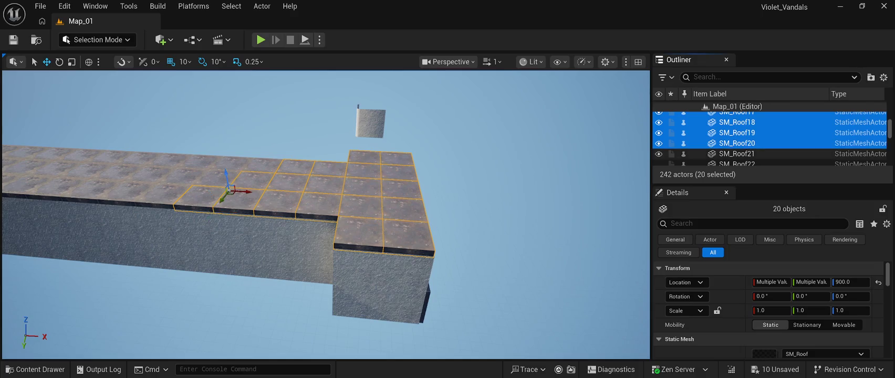
{"action": "left_click", "coordinate": [737, 154], "text": "ctrl"}
{"action": "left_click", "coordinate": [737, 163], "text": "ctrl"}
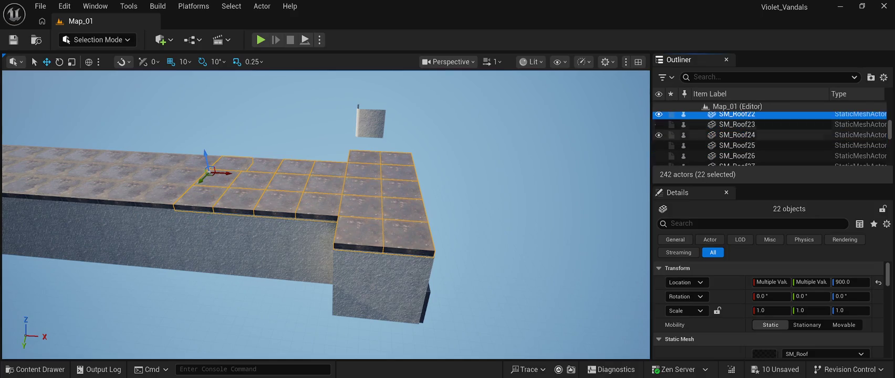
Step: Add SM_Roof23 through SM_Roof48, then SM_Roof66–68, completing all 68 roof tiles
{"action": "left_click", "coordinate": [736, 124], "text": "ctrl"}
{"action": "left_click", "coordinate": [737, 145], "text": "ctrl"}
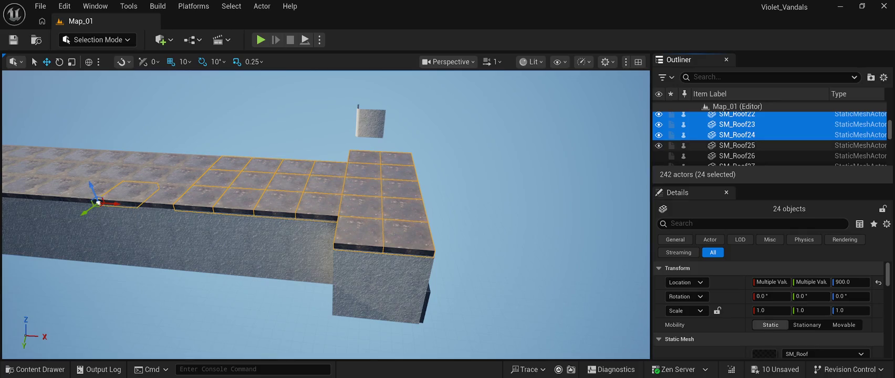
{"action": "left_click", "coordinate": [737, 155], "text": "ctrl"}
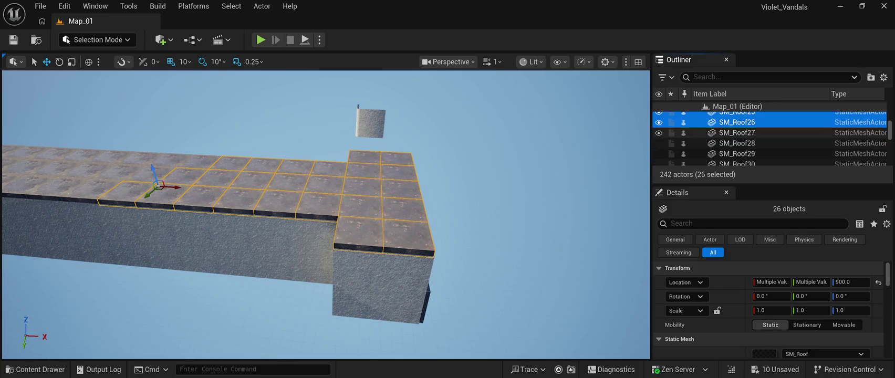
{"action": "left_click", "coordinate": [737, 132], "text": "ctrl"}
{"action": "left_click", "coordinate": [736, 143], "text": "ctrl"}
{"action": "left_click", "coordinate": [736, 154], "text": "ctrl"}
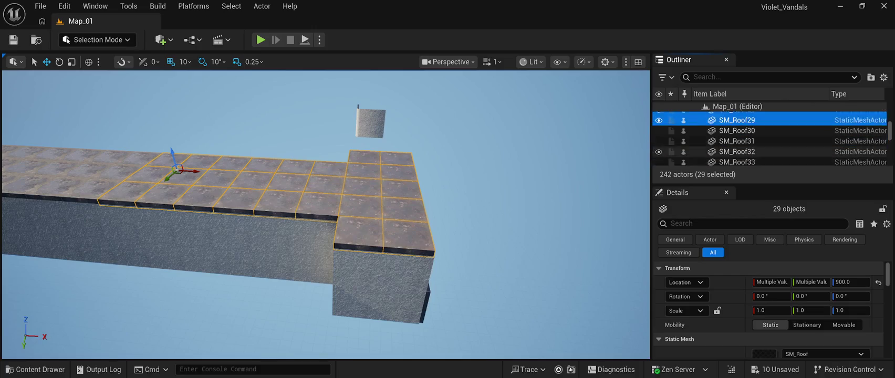
{"action": "left_click", "coordinate": [737, 130], "text": "ctrl"}
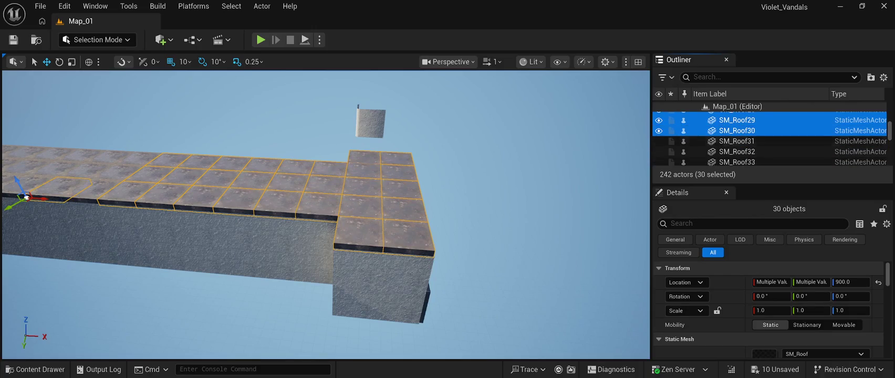
{"action": "left_click", "coordinate": [737, 151], "text": "ctrl"}
{"action": "left_click", "coordinate": [737, 162], "text": "ctrl"}
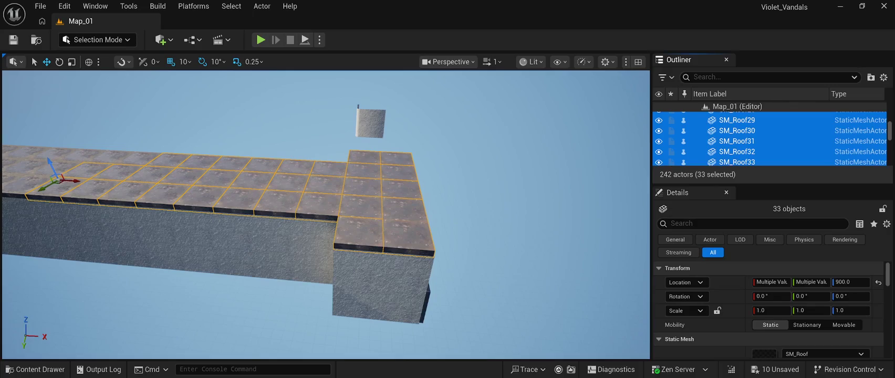
{"action": "left_click", "coordinate": [737, 138], "text": "ctrl"}
{"action": "left_click", "coordinate": [737, 160], "text": "ctrl"}
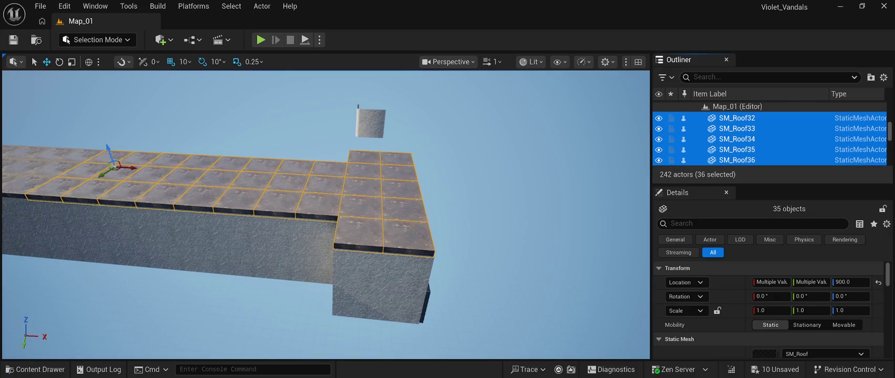
{"action": "left_click", "coordinate": [737, 137], "text": "ctrl"}
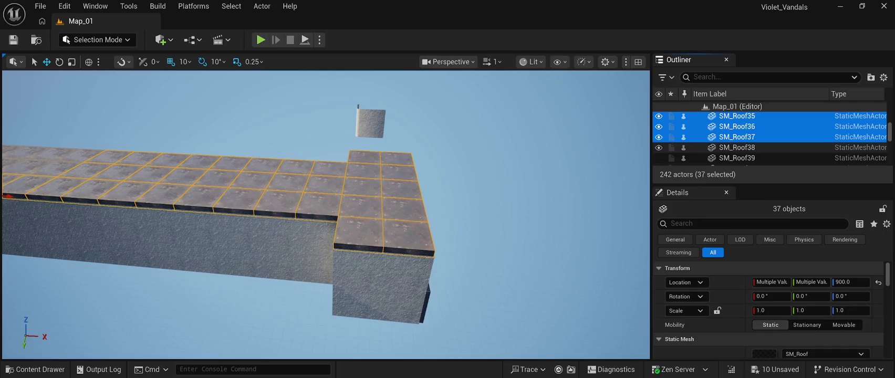
{"action": "left_click", "coordinate": [737, 147], "text": "ctrl"}
{"action": "left_click", "coordinate": [737, 158], "text": "ctrl"}
{"action": "left_click", "coordinate": [736, 134], "text": "ctrl"}
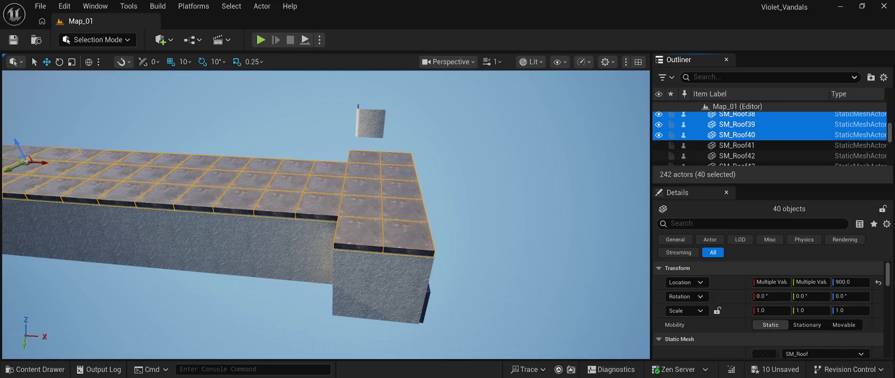
{"action": "left_click", "coordinate": [736, 155], "text": "ctrl"}
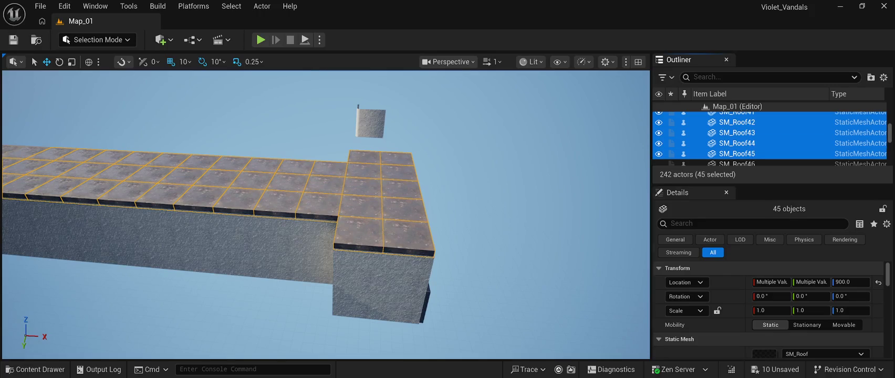
{"action": "left_click", "coordinate": [737, 130], "text": "ctrl"}
{"action": "left_click", "coordinate": [736, 141], "text": "ctrl"}
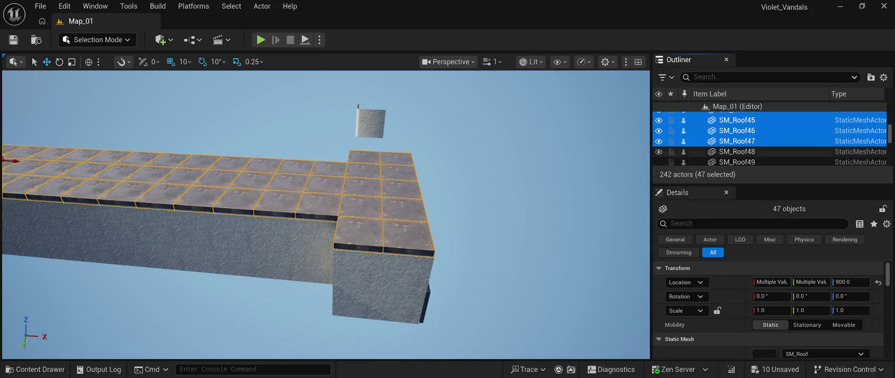
{"action": "left_click", "coordinate": [737, 151], "text": "ctrl"}
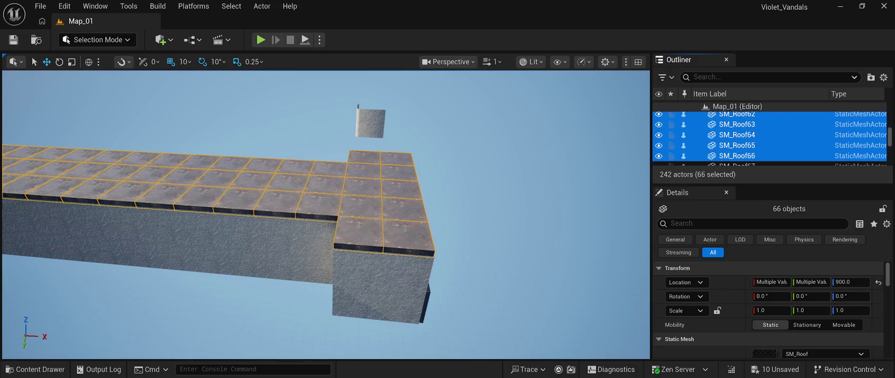
{"action": "key", "text": "shift+Up"}
{"action": "key", "text": "shift+Up"}
{"action": "key", "text": "shift+Up"}
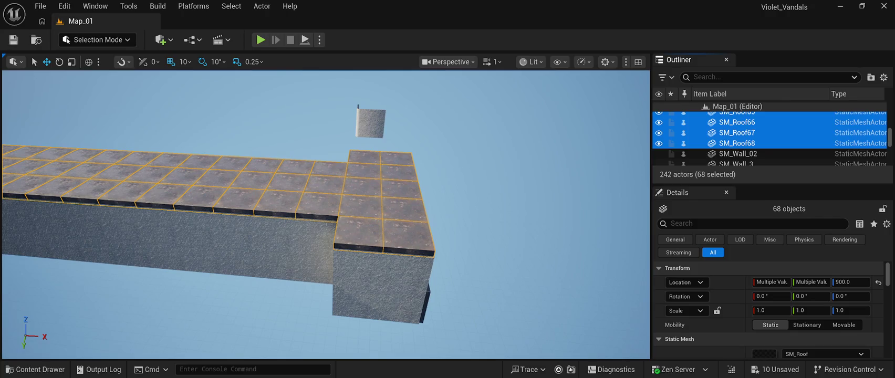
{"action": "left_click", "coordinate": [407, 270]}
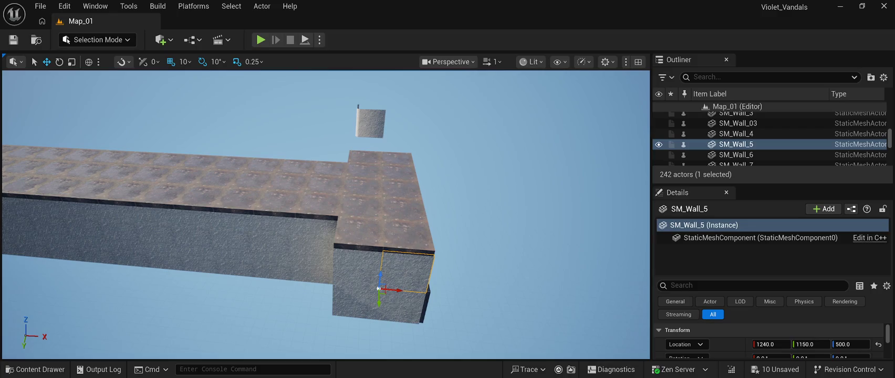
Step: Select end walls SM_Wall_5 and SM_Wall_4 and Alt-drag copies up above the roof
{"action": "key", "text": "w"}
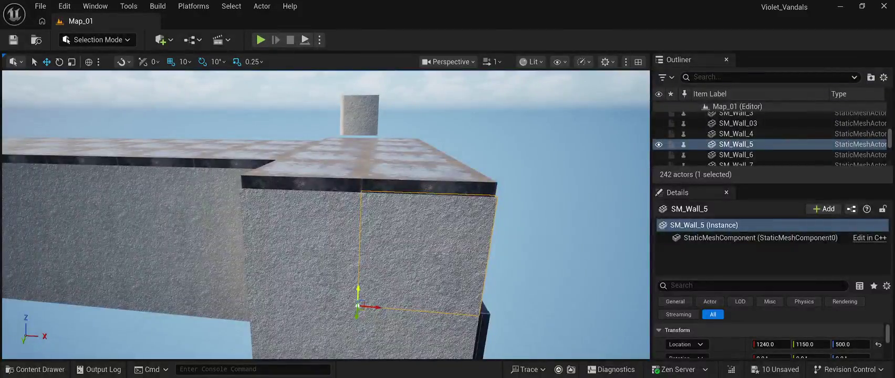
{"action": "mouse_move", "coordinate": [358, 292]}
{"action": "left_mouse_down"}
{"action": "mouse_move", "coordinate": [372, 209]}
{"action": "mouse_move", "coordinate": [371, 294]}
{"action": "left_mouse_up"}
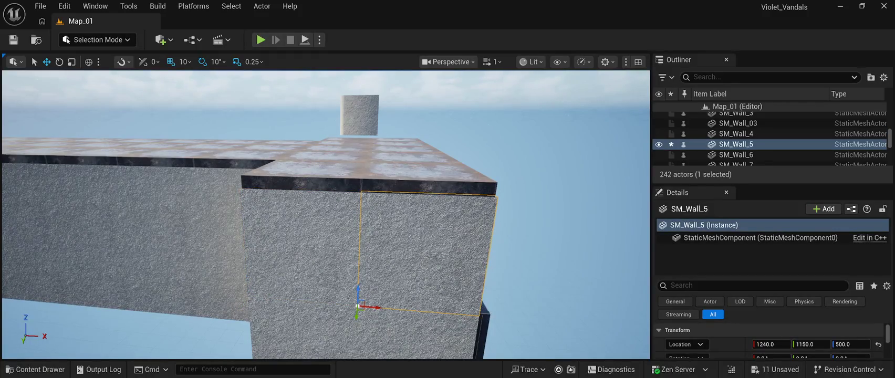
{"action": "left_click", "coordinate": [299, 252], "text": "ctrl"}
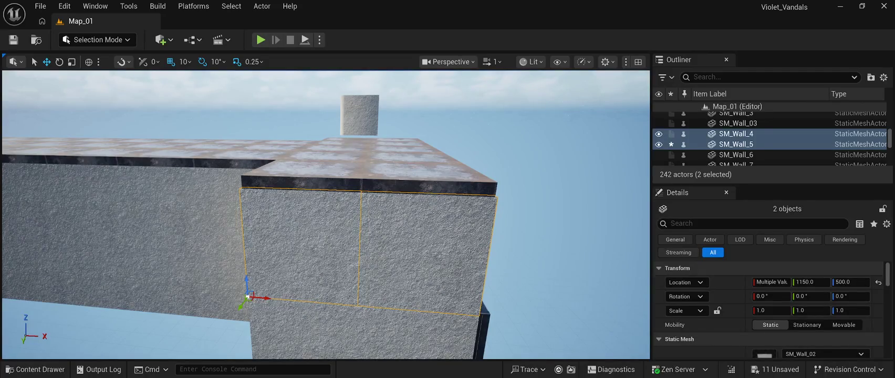
{"action": "left_click_drag", "start_coordinate": [247, 277], "coordinate": [305, 165]}
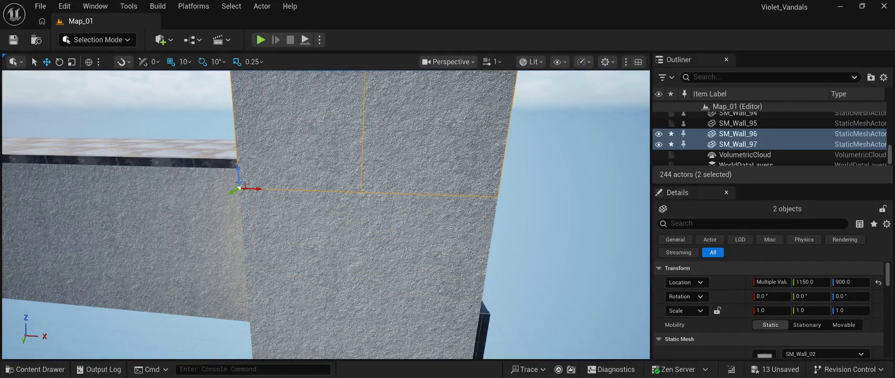
Step: Stack two more pairs of wall copies higher, reaching Z 2090
{"action": "key", "text": "s"}
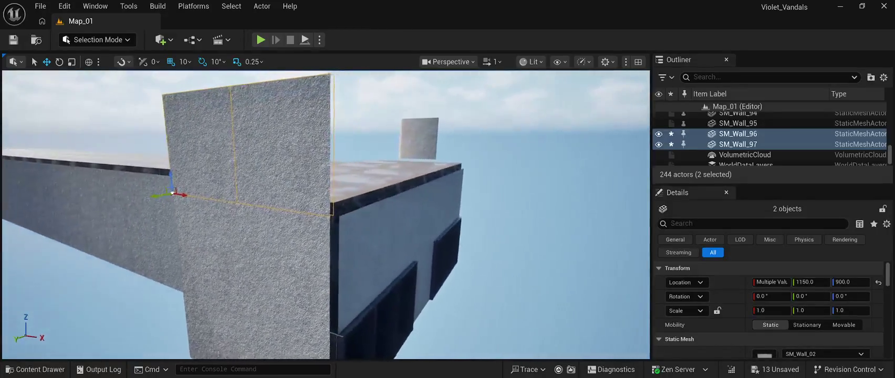
{"action": "key", "text": "e"}
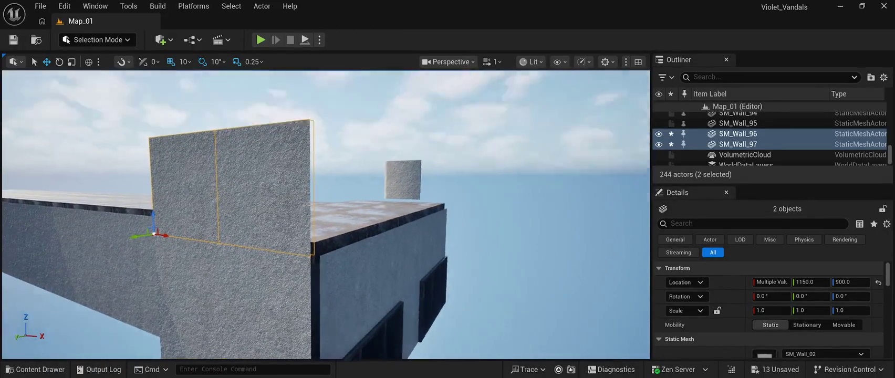
{"action": "key", "text": "a"}
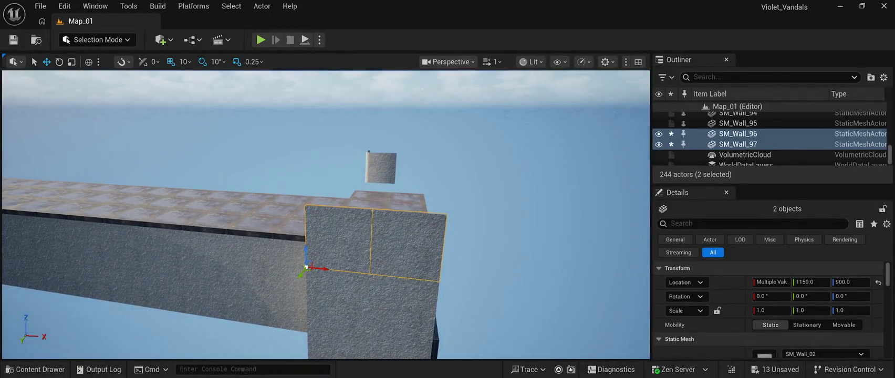
{"action": "mouse_move", "coordinate": [306, 257]}
{"action": "left_mouse_down"}
{"action": "mouse_move", "coordinate": [325, 196]}
{"action": "mouse_move", "coordinate": [339, 193]}
{"action": "left_mouse_up"}
{"action": "key", "text": "w"}
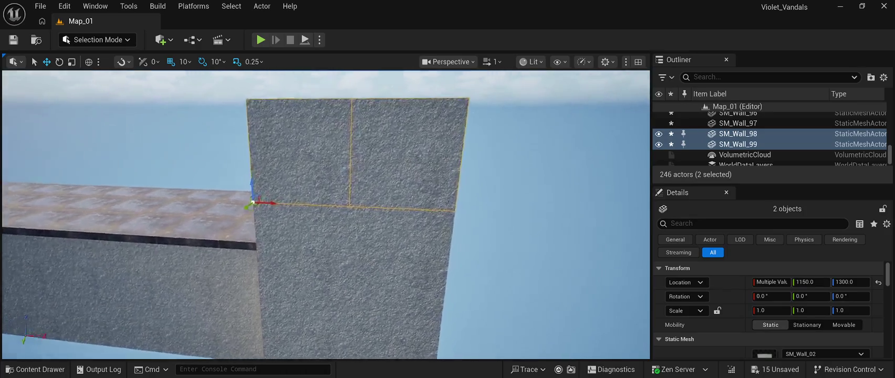
{"action": "key", "text": "s"}
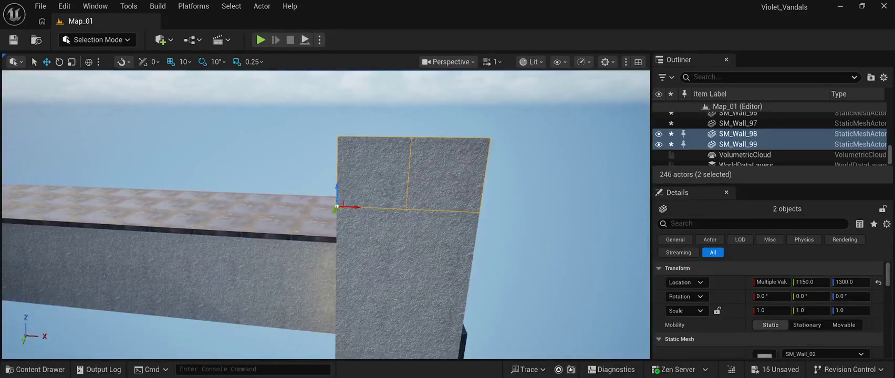
{"action": "mouse_move", "coordinate": [341, 179]}
{"action": "left_mouse_down"}
{"action": "mouse_move", "coordinate": [366, 109]}
{"action": "mouse_move", "coordinate": [394, 173]}
{"action": "mouse_move", "coordinate": [367, 148]}
{"action": "mouse_move", "coordinate": [355, 157]}
{"action": "mouse_move", "coordinate": [375, 172]}
{"action": "mouse_move", "coordinate": [351, 141]}
{"action": "mouse_move", "coordinate": [357, 117]}
{"action": "left_mouse_up"}
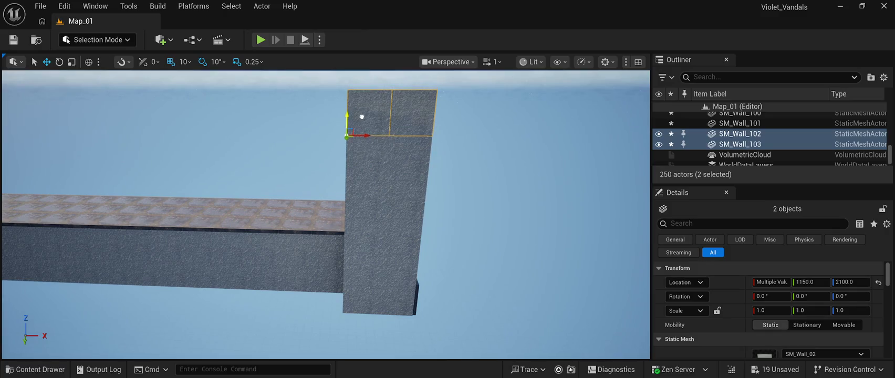
{"action": "left_click_drag", "start_coordinate": [375, 171], "coordinate": [410, 157]}
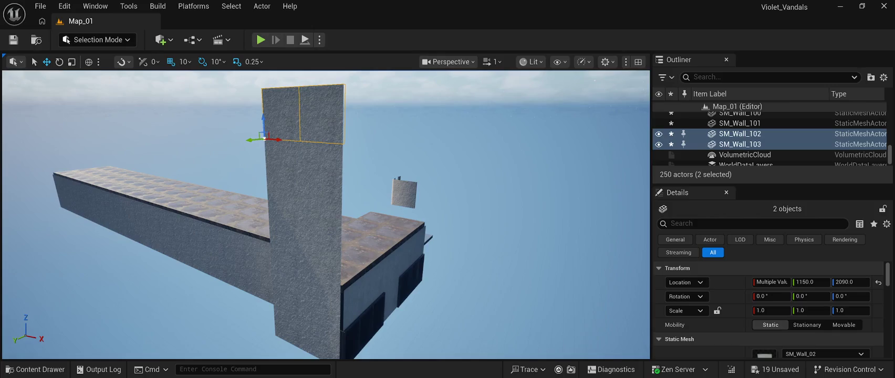
Step: Extend the selection to eight wall pieces, duplicate them, and move the copies to Y -870
{"action": "key", "text": "shift+Up"}
{"action": "key", "text": "shift+Up"}
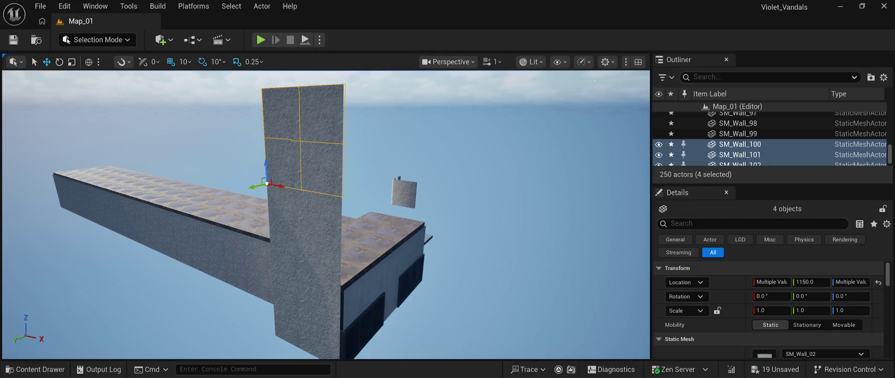
{"action": "key", "text": "shift+Up"}
{"action": "key", "text": "shift+Up"}
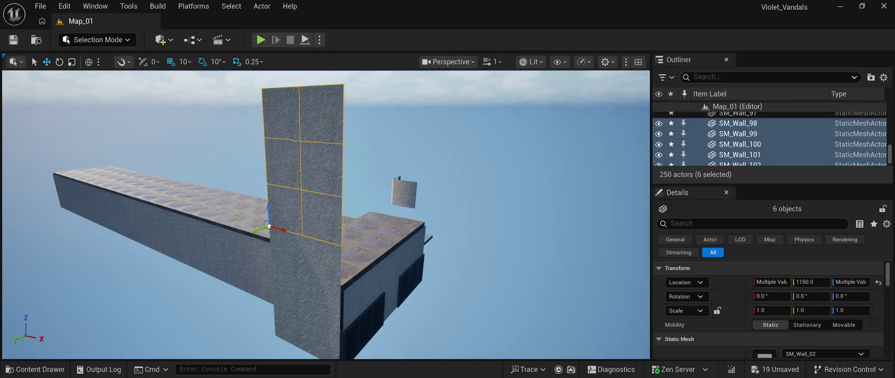
{"action": "key", "text": "shift+Up"}
{"action": "key", "text": "shift+Up"}
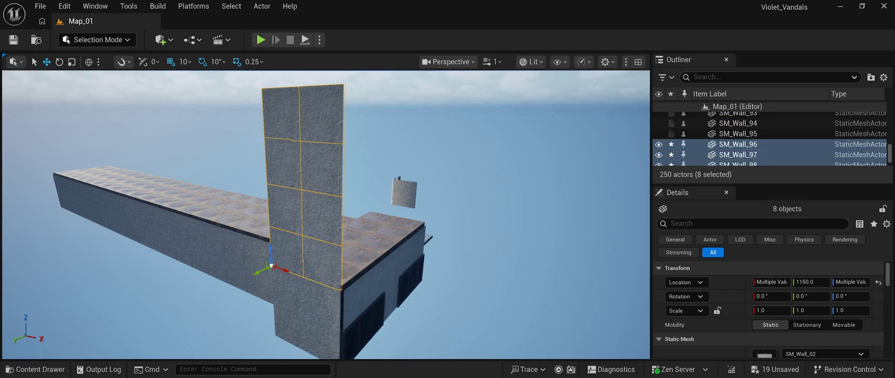
{"action": "key", "text": "ctrl+d"}
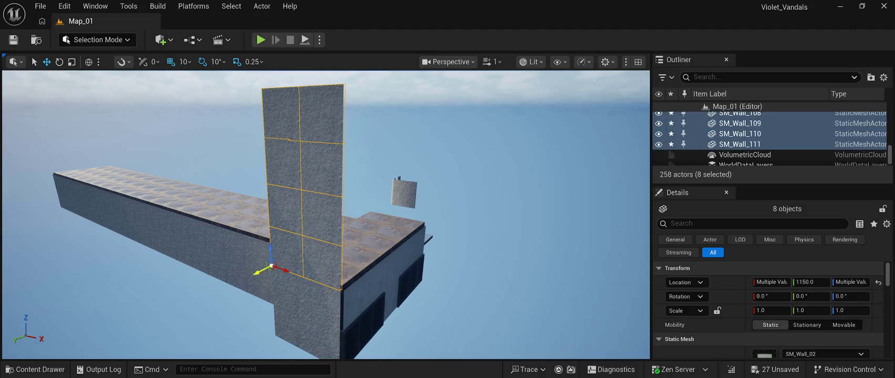
{"action": "mouse_move", "coordinate": [259, 272]}
{"action": "left_mouse_down"}
{"action": "mouse_move", "coordinate": [365, 217]}
{"action": "mouse_move", "coordinate": [307, 227]}
{"action": "mouse_move", "coordinate": [255, 203]}
{"action": "mouse_move", "coordinate": [188, 194]}
{"action": "left_mouse_up"}
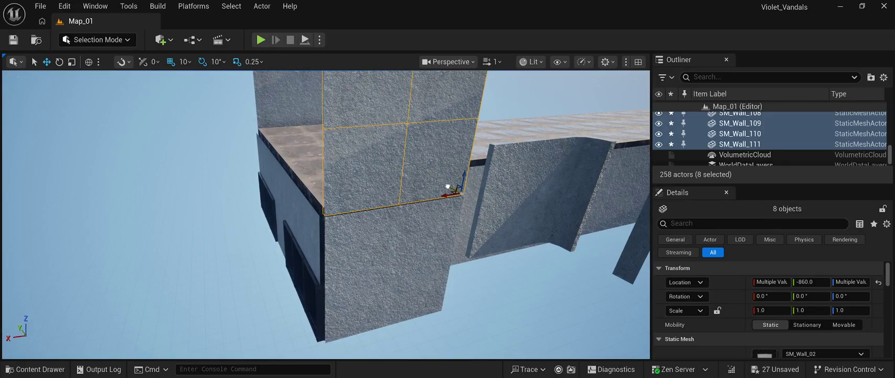
{"action": "left_click_drag", "start_coordinate": [188, 193], "coordinate": [107, 183]}
{"action": "left_click", "coordinate": [133, 186]}
Step: Select SM_Roof, then Shift-click SM_Roof68 in the Outliner to range-select every roof tile
{"action": "scroll", "coordinate": [761, 142], "scroll_direction": "down", "scroll_amount": 5}
{"action": "scroll", "coordinate": [761, 142], "scroll_direction": "up", "scroll_amount": 3}
{"action": "scroll", "coordinate": [769, 139], "scroll_direction": "down", "scroll_amount": 10}
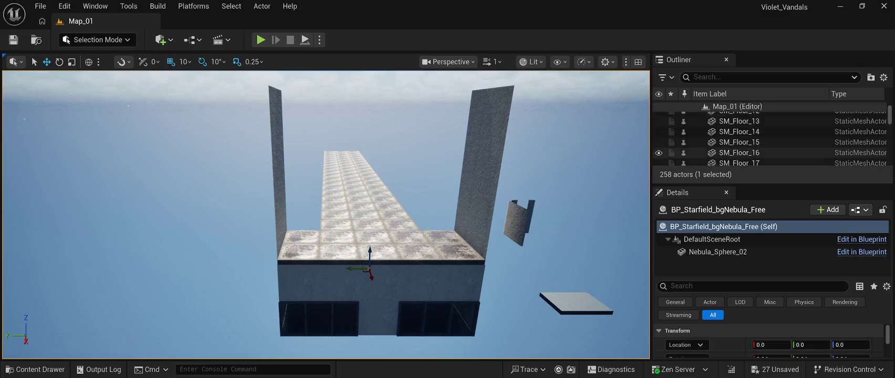
{"action": "scroll", "coordinate": [769, 142], "scroll_direction": "down", "scroll_amount": 10}
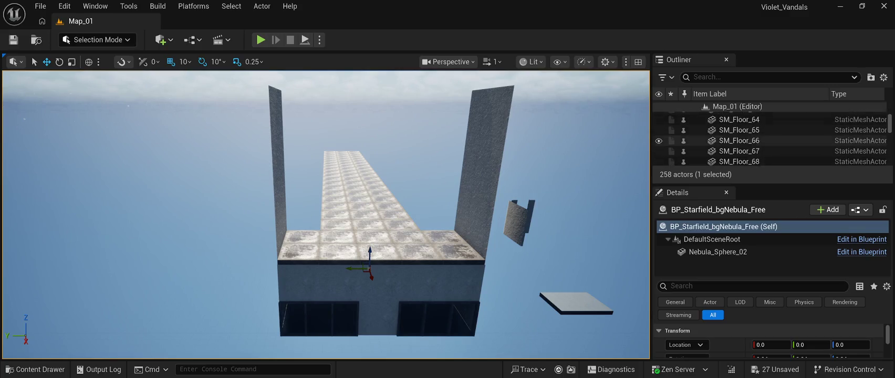
{"action": "scroll", "coordinate": [769, 139], "scroll_direction": "up", "scroll_amount": 3}
{"action": "left_click", "coordinate": [746, 136]}
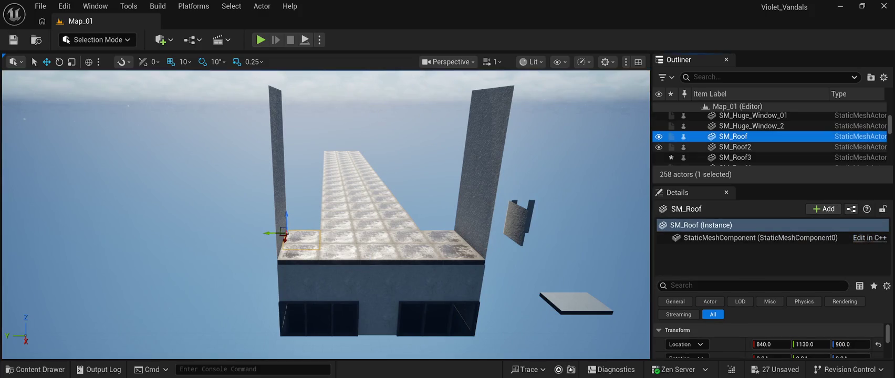
{"action": "scroll", "coordinate": [746, 139], "scroll_direction": "down", "scroll_amount": 12}
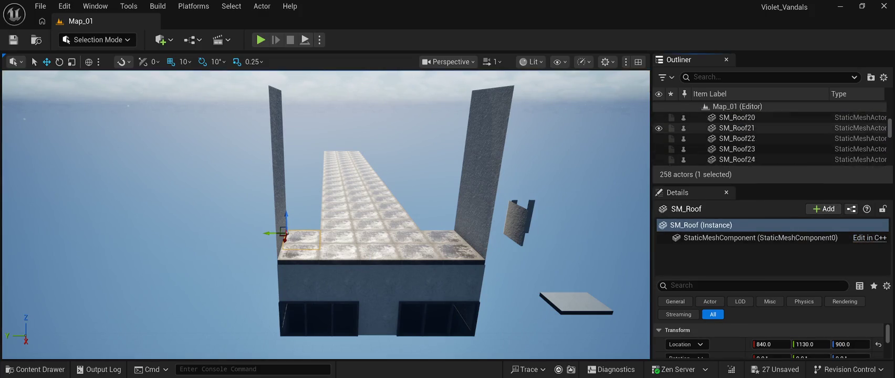
{"action": "scroll", "coordinate": [770, 139], "scroll_direction": "down", "scroll_amount": 8}
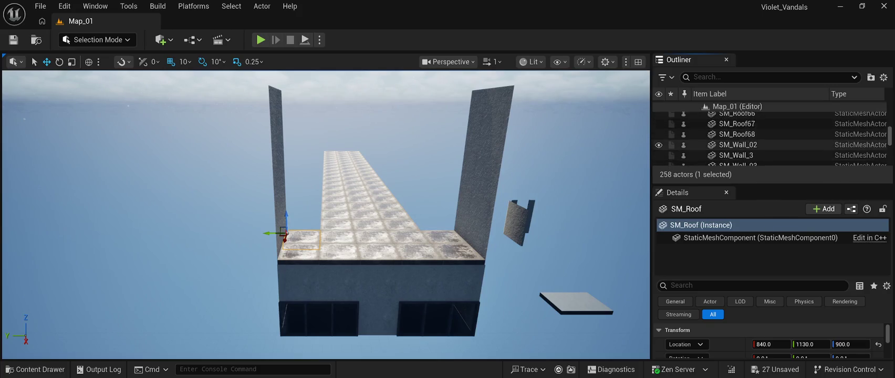
{"action": "left_click", "coordinate": [746, 134], "text": "shift"}
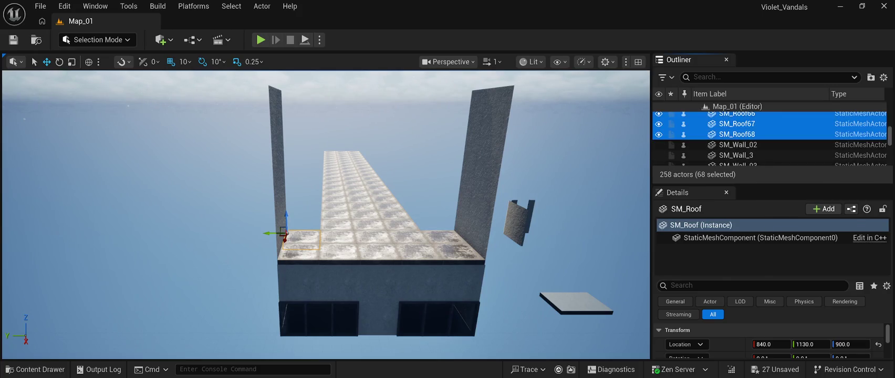
{"action": "mouse_move", "coordinate": [326, 216]}
{"action": "left_mouse_down"}
{"action": "mouse_move", "coordinate": [258, 206]}
{"action": "mouse_move", "coordinate": [231, 170]}
{"action": "mouse_move", "coordinate": [223, 179]}
{"action": "left_mouse_up"}
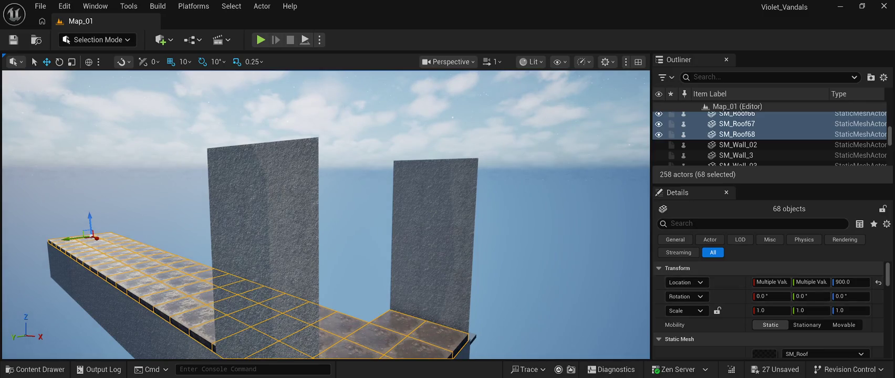
Step: Lift the 68 roof tiles to Z 2510 atop the walls and view it from beneath
{"action": "mouse_move", "coordinate": [89, 224]}
{"action": "left_mouse_down"}
{"action": "mouse_move", "coordinate": [86, 165]}
{"action": "mouse_move", "coordinate": [116, 141]}
{"action": "left_mouse_up"}
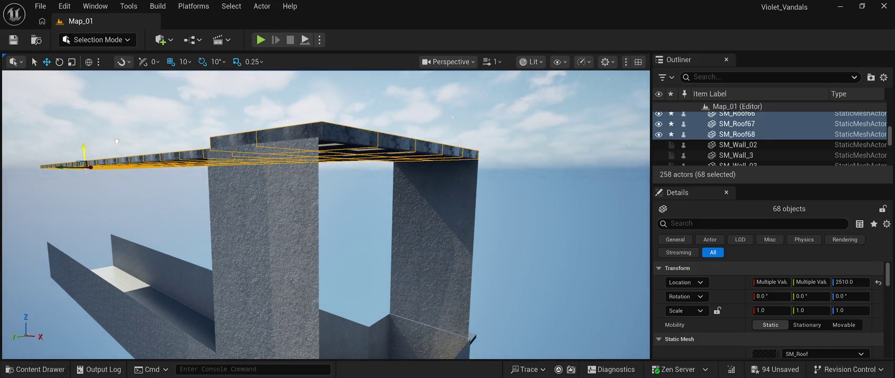
{"action": "mouse_move", "coordinate": [325, 210]}
{"action": "left_mouse_down"}
{"action": "mouse_move", "coordinate": [326, 173]}
{"action": "mouse_move", "coordinate": [308, 153]}
{"action": "mouse_move", "coordinate": [326, 174]}
{"action": "mouse_move", "coordinate": [357, 165]}
{"action": "mouse_move", "coordinate": [357, 184]}
{"action": "mouse_move", "coordinate": [349, 183]}
{"action": "mouse_move", "coordinate": [554, 184]}
{"action": "left_mouse_up"}
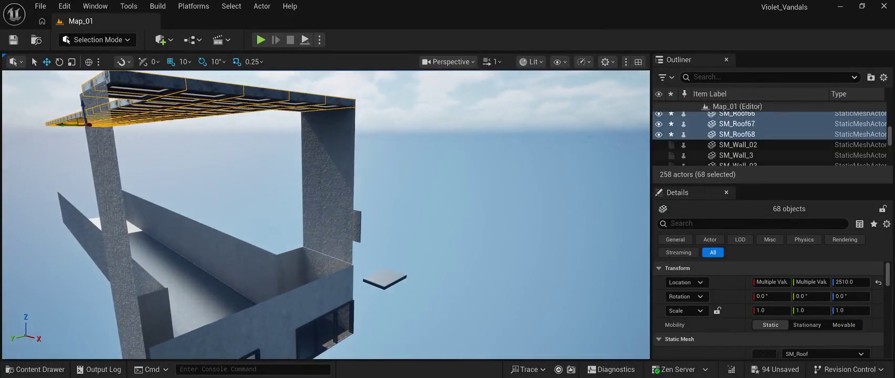
Step: Select walls SM_Wall_104 to SM_Wall_111 and nudge them one snap step to Y -860
{"action": "left_click", "coordinate": [338, 243]}
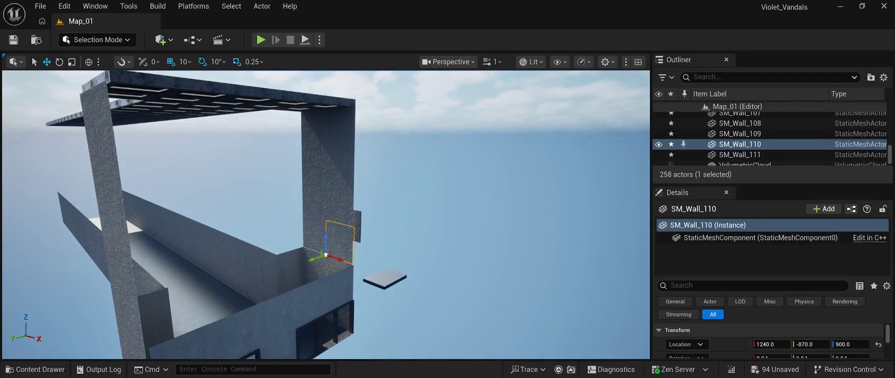
{"action": "left_click", "coordinate": [314, 239], "text": "ctrl"}
{"action": "left_click", "coordinate": [314, 202], "text": "ctrl"}
{"action": "left_click", "coordinate": [338, 204], "text": "ctrl"}
{"action": "left_click", "coordinate": [314, 166], "text": "ctrl"}
{"action": "left_click", "coordinate": [339, 167], "text": "ctrl"}
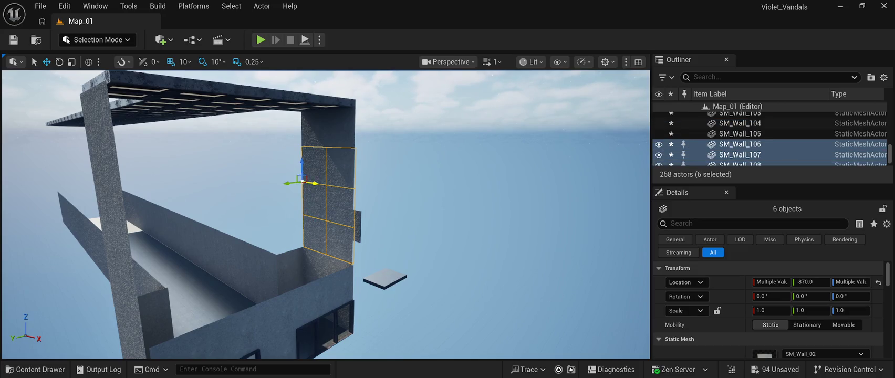
{"action": "left_click", "coordinate": [341, 127], "text": "ctrl"}
{"action": "left_click", "coordinate": [314, 127], "text": "ctrl"}
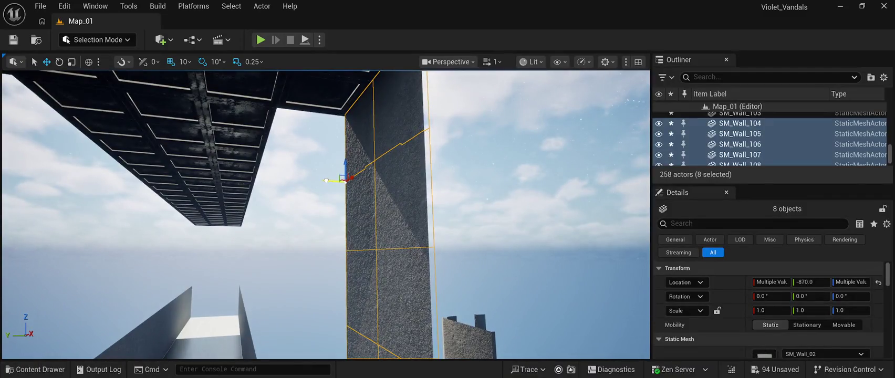
{"action": "left_click_drag", "start_coordinate": [325, 180], "coordinate": [321, 181]}
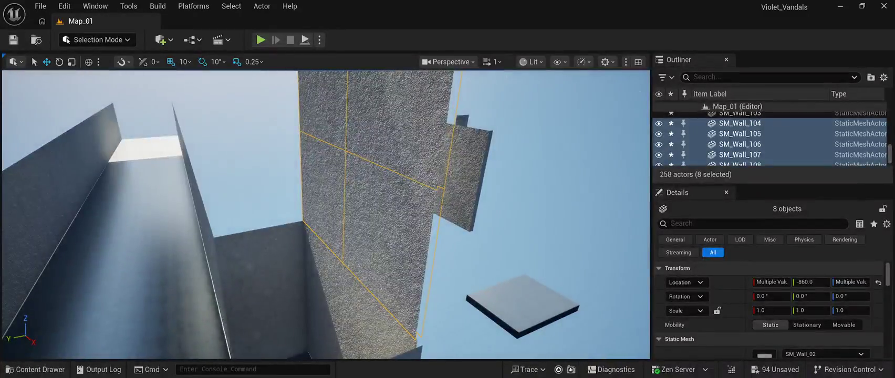
{"action": "left_click", "coordinate": [525, 131]}
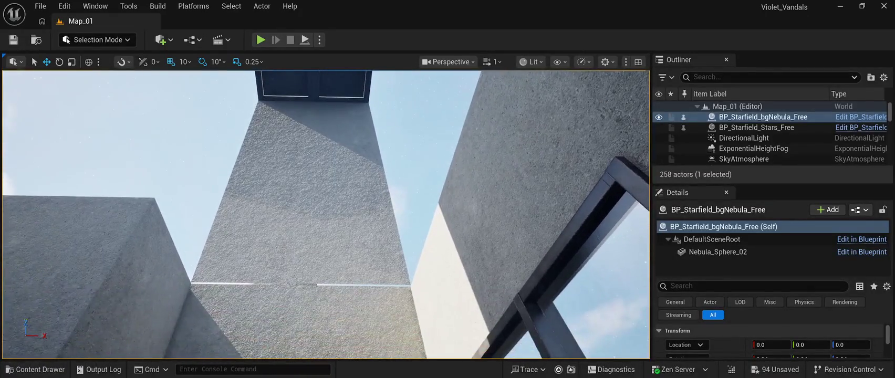
{"action": "left_click", "coordinate": [357, 247]}
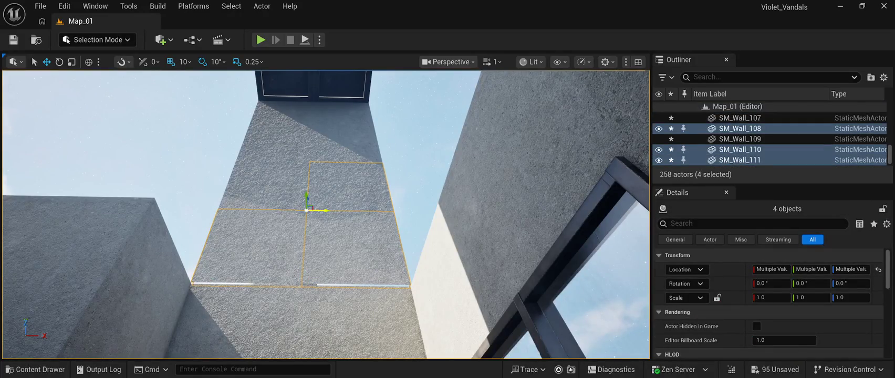
Step: Inspect the duplicated wall pieces, framing SM_Wall_104 in the viewport
{"action": "left_click", "coordinate": [344, 144], "text": "ctrl"}
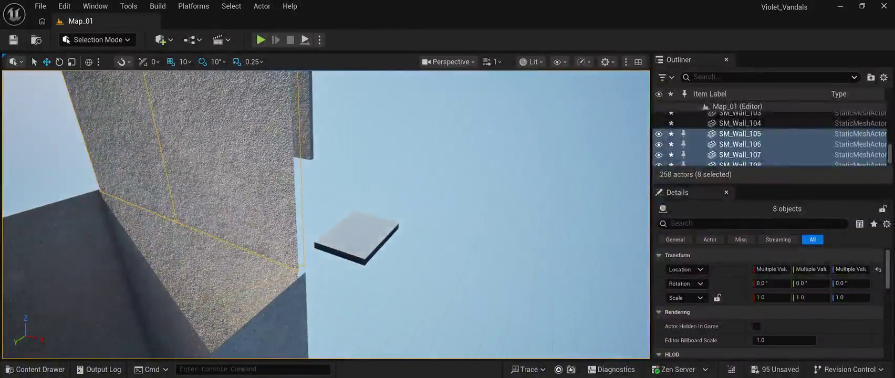
{"action": "left_click", "coordinate": [763, 116]}
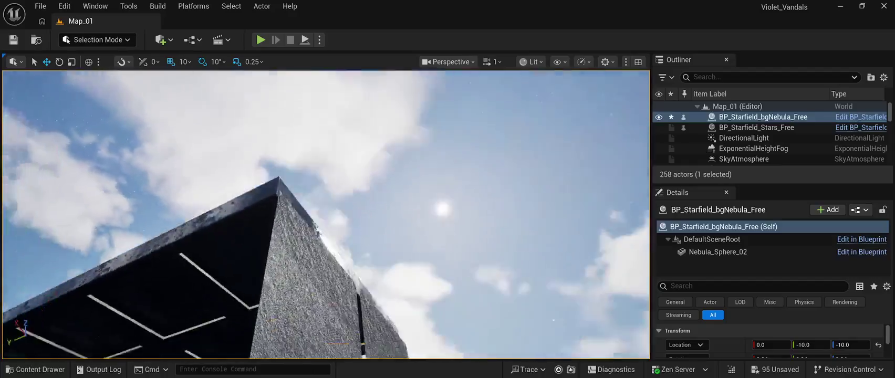
{"action": "left_click", "coordinate": [288, 247]}
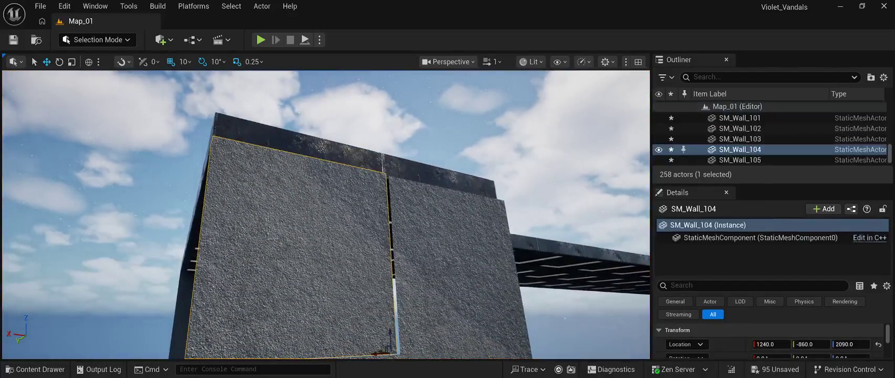
{"action": "key", "text": "f"}
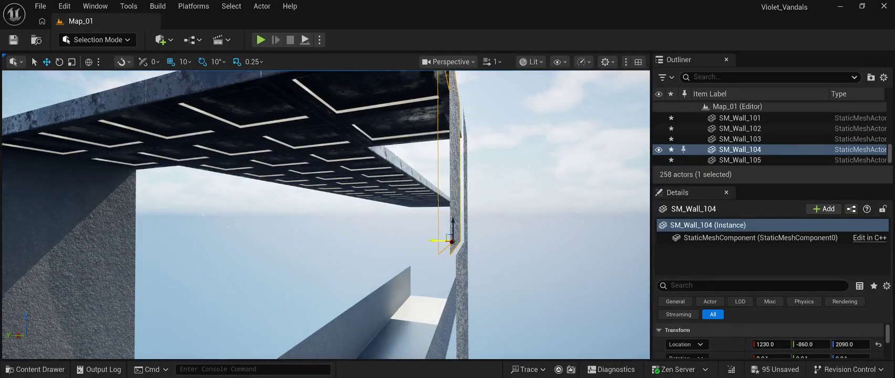
{"action": "left_click", "coordinate": [552, 158]}
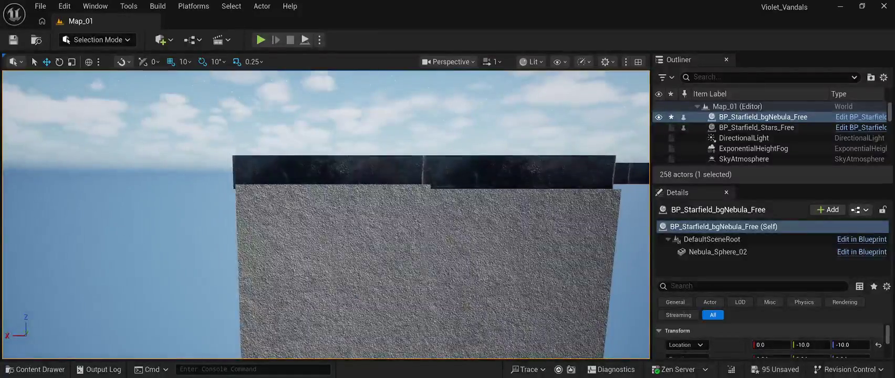
Step: Frame SM_Wall_105 and raise it one snap step to Z 2090, level with SM_Wall_104
{"action": "left_click", "coordinate": [498, 252]}
{"action": "key", "text": "f"}
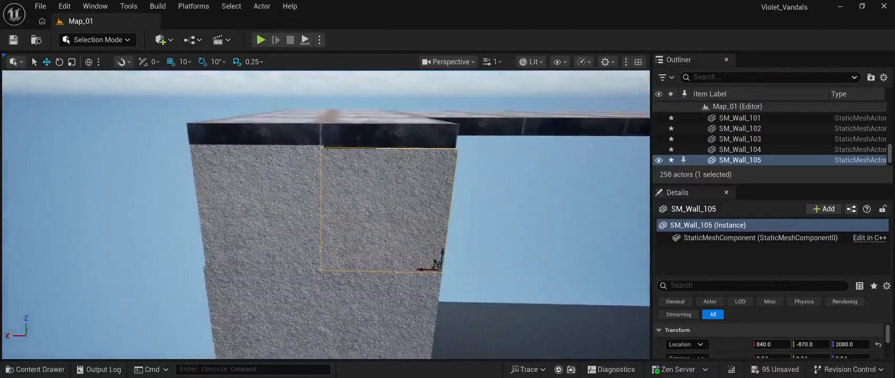
{"action": "left_click_drag", "start_coordinate": [433, 241], "coordinate": [435, 237]}
{"action": "left_click", "coordinate": [525, 199]}
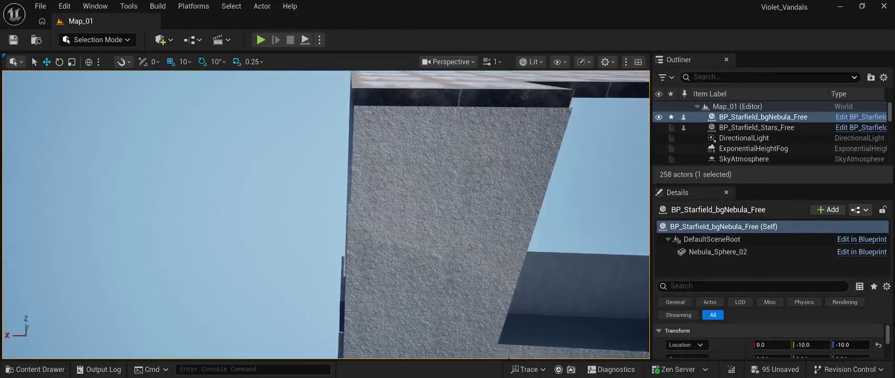
{"action": "left_click", "coordinate": [394, 241]}
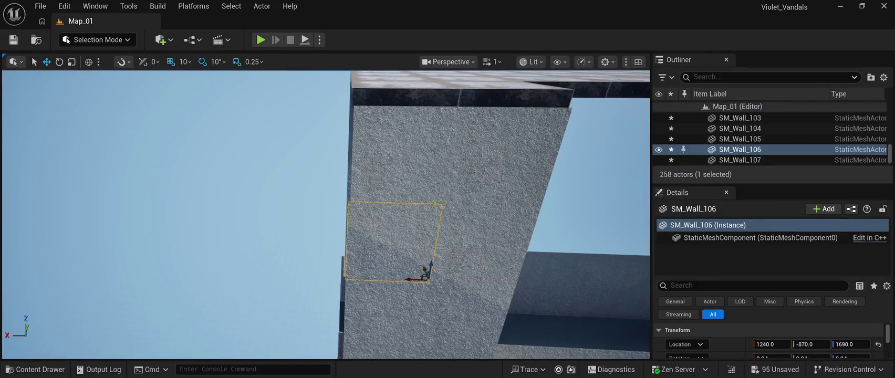
{"action": "left_click", "coordinate": [405, 152]}
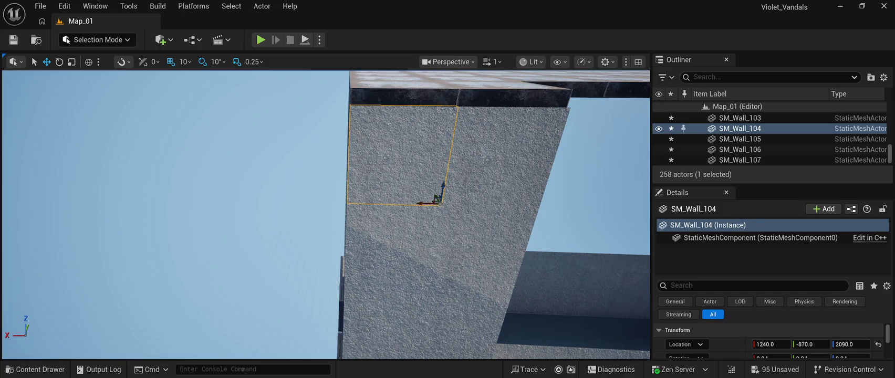
{"action": "left_click", "coordinate": [184, 210]}
{"action": "left_click_drag", "start_coordinate": [184, 210], "coordinate": [342, 289]}
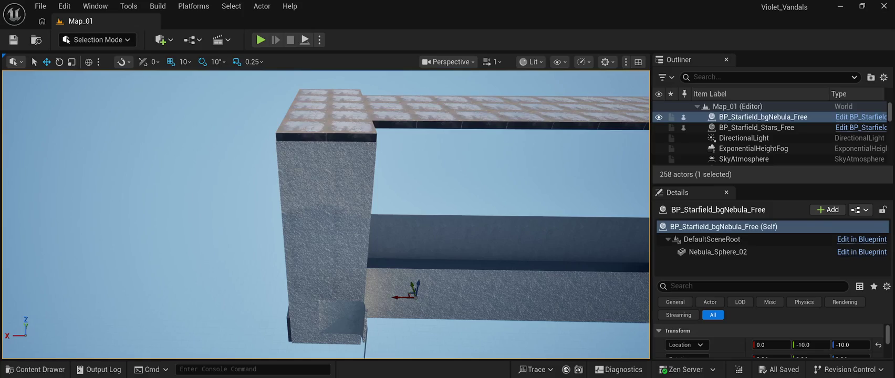
{"action": "left_click", "coordinate": [351, 163]}
Step: Select the seven wall pieces of the column and frame them in view
{"action": "left_click", "coordinate": [302, 163], "text": "ctrl"}
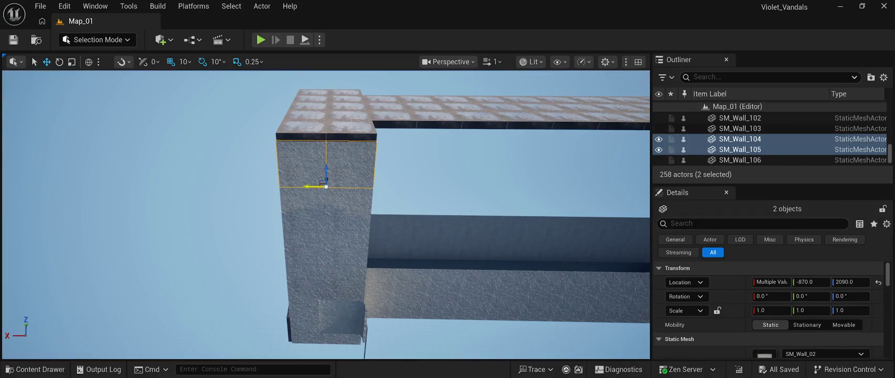
{"action": "left_click", "coordinate": [348, 207], "text": "ctrl"}
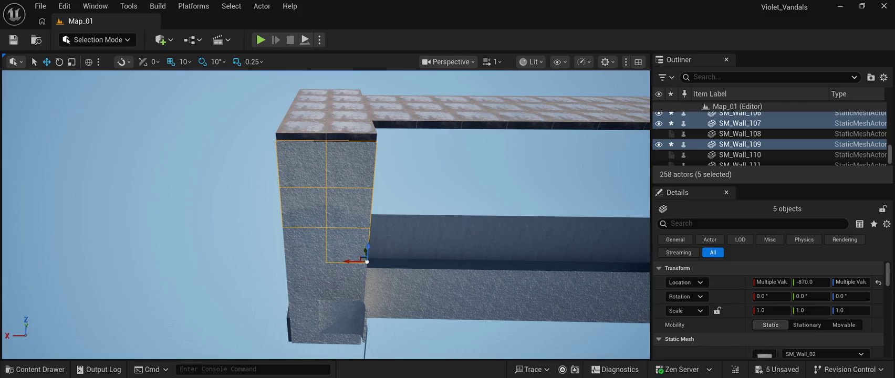
{"action": "left_click", "coordinate": [346, 278], "text": "ctrl"}
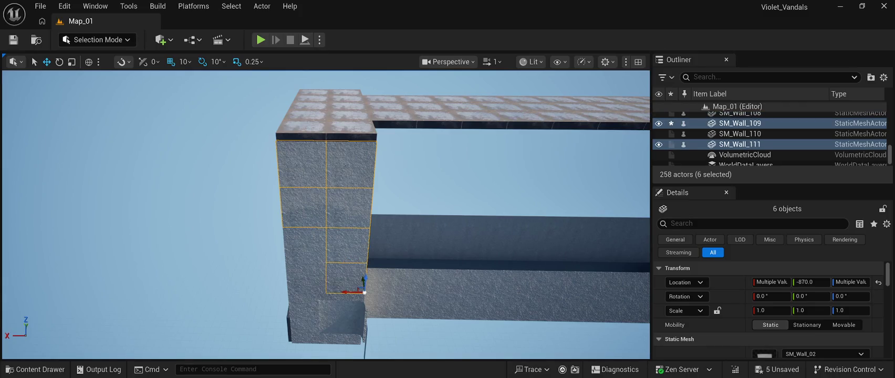
{"action": "left_click", "coordinate": [307, 281], "text": "ctrl"}
{"action": "scroll", "coordinate": [307, 281], "scroll_direction": "up", "scroll_amount": 5}
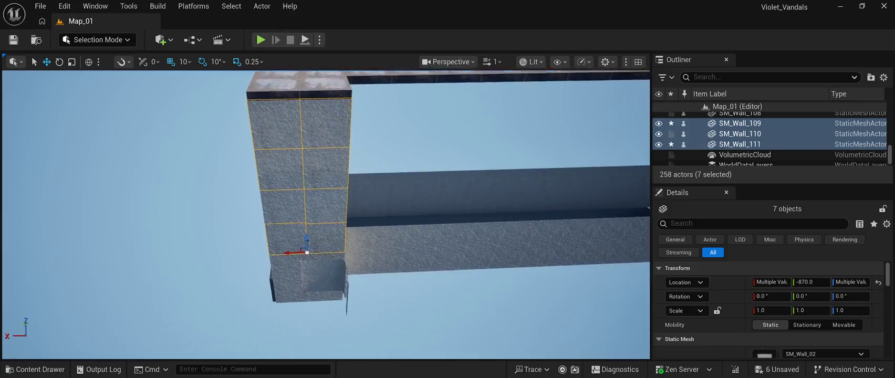
{"action": "key", "text": "f"}
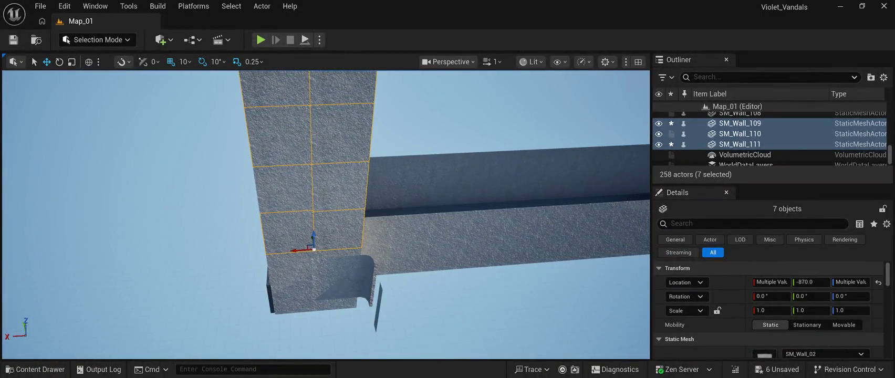
Step: Duplicate the column and slide the copy along Y to -460
{"action": "key", "text": "ctrl+d"}
{"action": "mouse_move", "coordinate": [314, 249]}
{"action": "left_mouse_down"}
{"action": "mouse_move", "coordinate": [404, 238]}
{"action": "mouse_move", "coordinate": [314, 246]}
{"action": "mouse_move", "coordinate": [408, 230]}
{"action": "mouse_move", "coordinate": [395, 203]}
{"action": "left_mouse_up"}
{"action": "mouse_move", "coordinate": [326, 215]}
{"action": "left_mouse_down"}
{"action": "mouse_move", "coordinate": [270, 202]}
{"action": "mouse_move", "coordinate": [351, 197]}
{"action": "mouse_move", "coordinate": [353, 166]}
{"action": "left_mouse_up"}
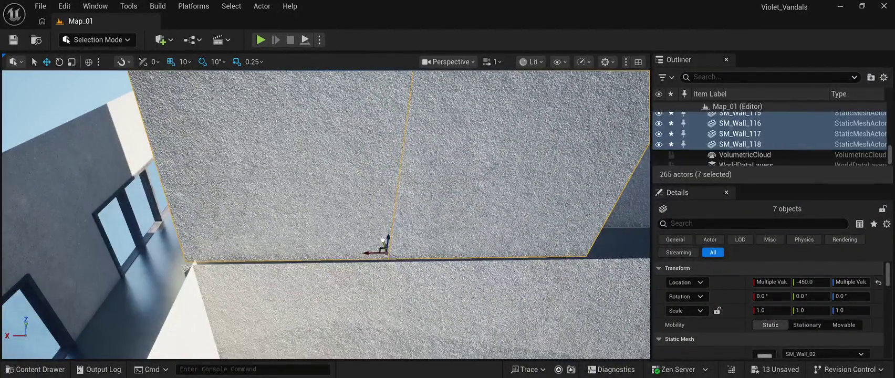
{"action": "mouse_move", "coordinate": [382, 241]}
{"action": "left_mouse_down"}
{"action": "mouse_move", "coordinate": [383, 252]}
{"action": "mouse_move", "coordinate": [357, 268]}
{"action": "mouse_move", "coordinate": [386, 221]}
{"action": "mouse_move", "coordinate": [368, 236]}
{"action": "mouse_move", "coordinate": [378, 231]}
{"action": "mouse_move", "coordinate": [370, 226]}
{"action": "left_mouse_up"}
{"action": "left_click", "coordinate": [373, 225]}
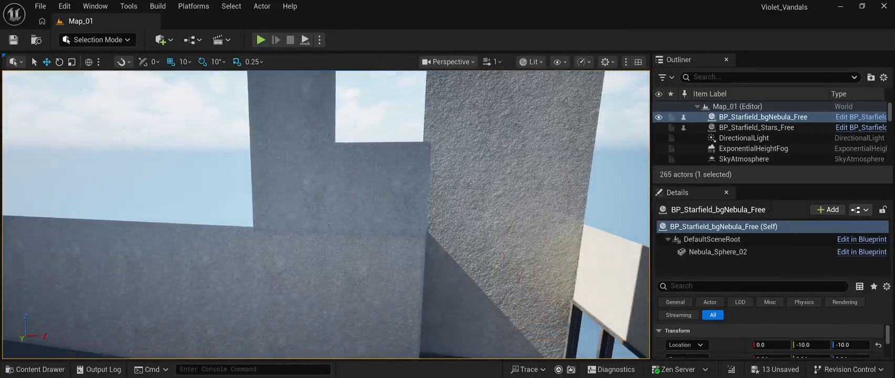
Step: Duplicate SM_Wall_118 to create SM_Wall_119 on top of the wall stack
{"action": "left_click", "coordinate": [370, 226]}
{"action": "key", "text": "ctrl+d"}
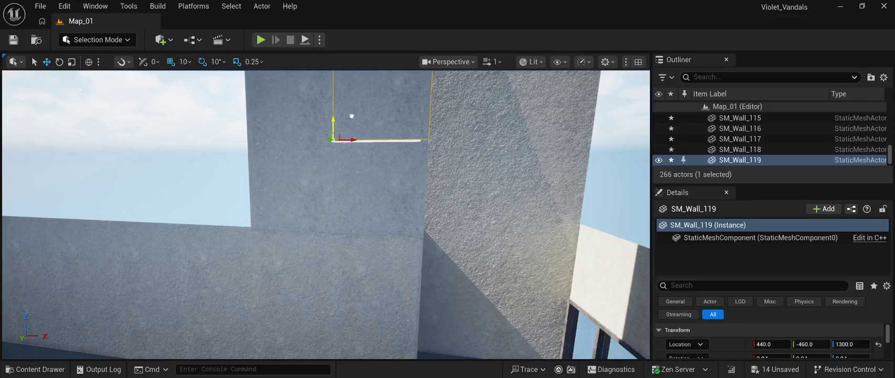
{"action": "left_click", "coordinate": [131, 131]}
{"action": "left_click_drag", "start_coordinate": [131, 131], "coordinate": [138, 136]}
{"action": "key", "text": "w"}
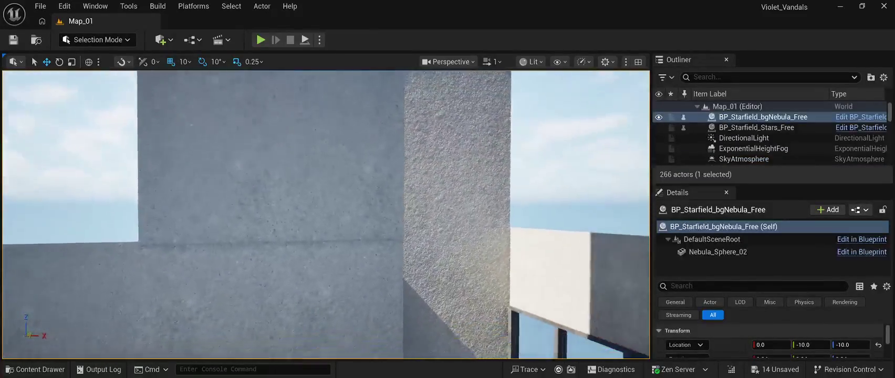
{"action": "key", "text": "w"}
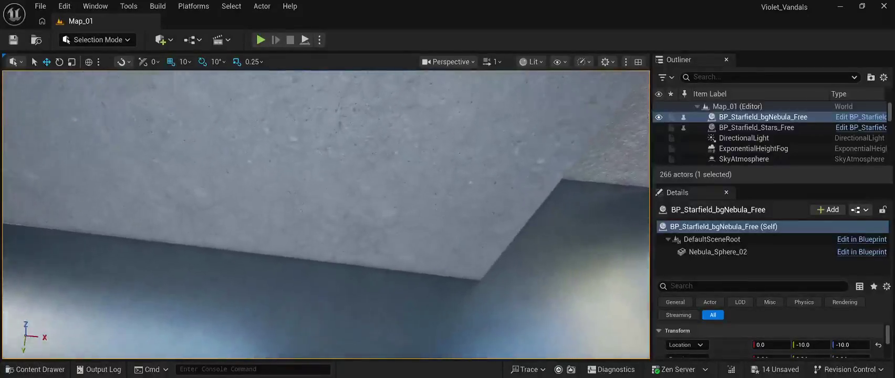
{"action": "key", "text": "s"}
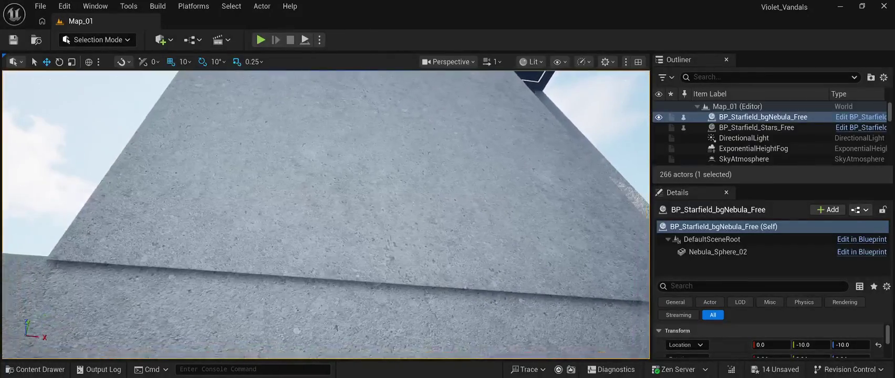
Step: Select the eight stacked wall panels to check them, then pick SM_Wall_113 and SM_Wall_115
{"action": "left_click", "coordinate": [399, 262]}
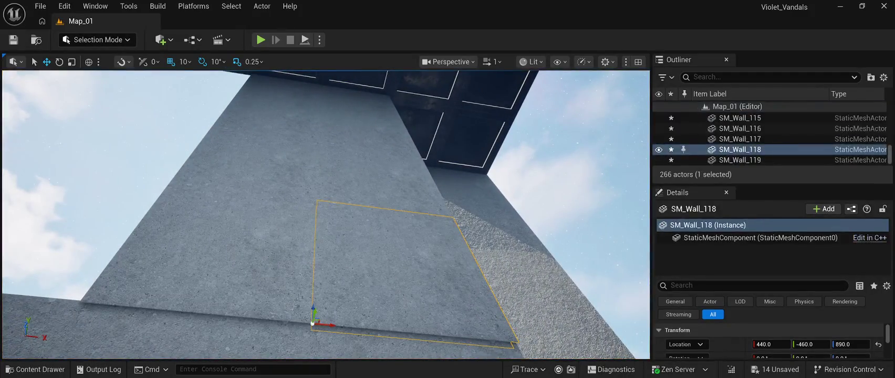
{"action": "left_click", "coordinate": [200, 252], "text": "ctrl"}
{"action": "left_click", "coordinate": [378, 179], "text": "ctrl"}
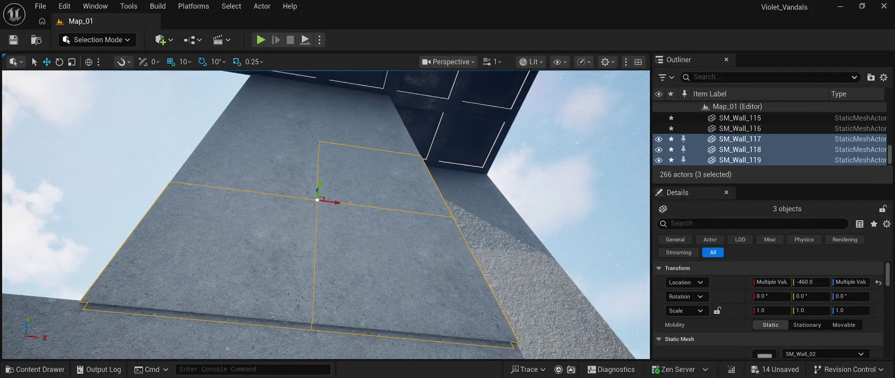
{"action": "left_click", "coordinate": [246, 158], "text": "ctrl"}
{"action": "left_click", "coordinate": [367, 131], "text": "ctrl"}
{"action": "left_click", "coordinate": [273, 118], "text": "ctrl"}
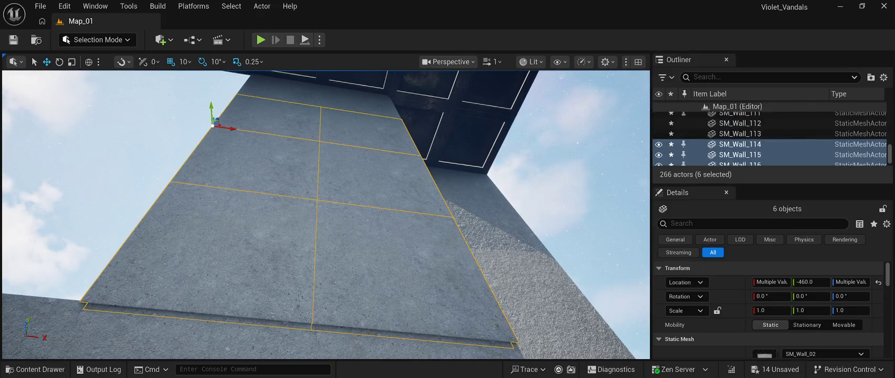
{"action": "left_click", "coordinate": [355, 101], "text": "ctrl"}
{"action": "left_click", "coordinate": [278, 88], "text": "ctrl"}
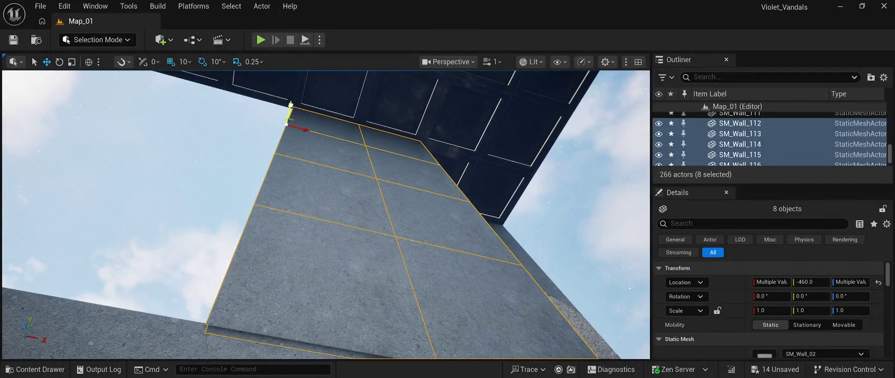
{"action": "left_click", "coordinate": [131, 184]}
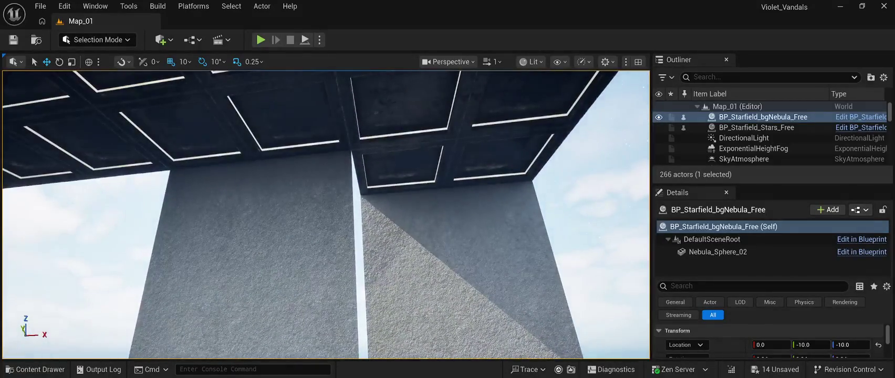
{"action": "left_click", "coordinate": [249, 306]}
{"action": "left_click", "coordinate": [280, 200], "text": "ctrl"}
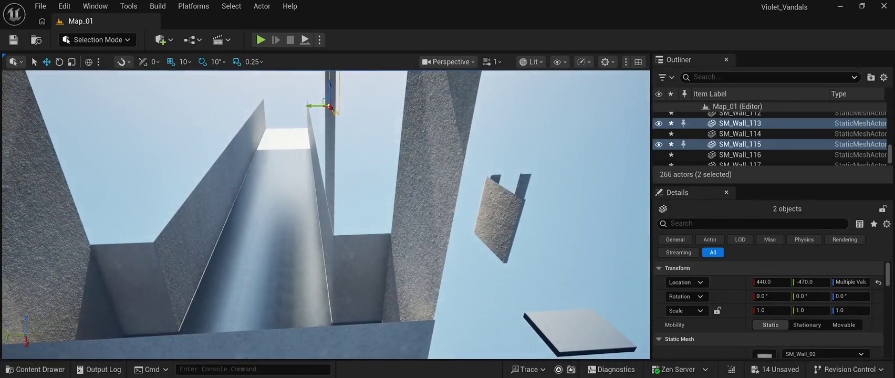
Step: Select the wall piece at the view centre and raise it to Z 898
{"action": "left_click", "coordinate": [362, 258]}
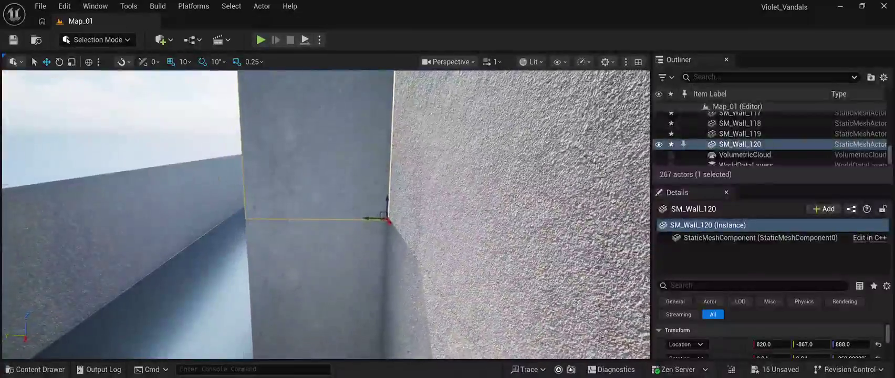
{"action": "left_click_drag", "start_coordinate": [387, 205], "coordinate": [387, 197]}
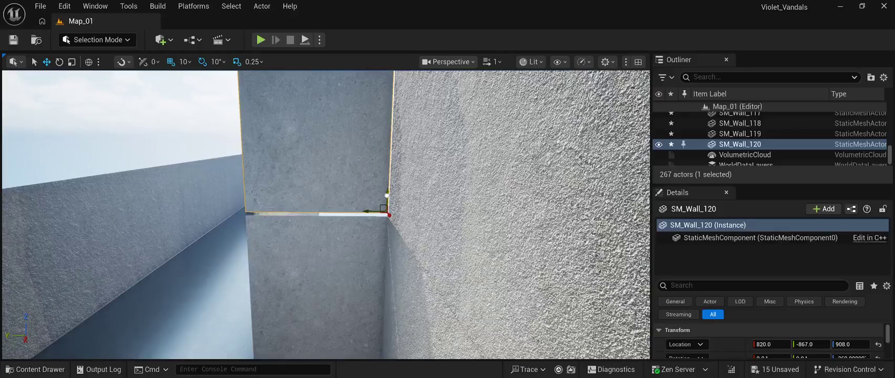
{"action": "scroll", "coordinate": [325, 216], "scroll_direction": "down", "scroll_amount": 5}
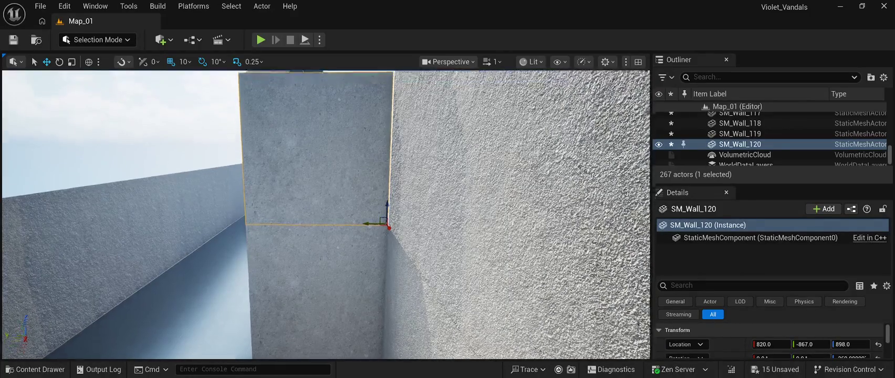
{"action": "key", "text": "d"}
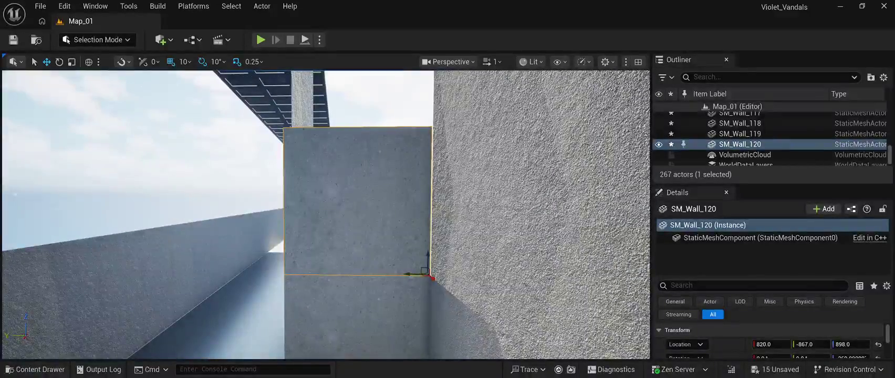
Step: Duplicate the piece repeatedly, lifting each copy higher to Z 1698 and then Z 2058
{"action": "key", "text": "ctrl+d"}
{"action": "mouse_move", "coordinate": [428, 260]}
{"action": "left_mouse_down"}
{"action": "mouse_move", "coordinate": [427, 115]}
{"action": "mouse_move", "coordinate": [411, 107]}
{"action": "mouse_move", "coordinate": [418, 77]}
{"action": "mouse_move", "coordinate": [422, 105]}
{"action": "mouse_move", "coordinate": [412, 131]}
{"action": "left_mouse_up"}
{"action": "key", "text": "ctrl+d"}
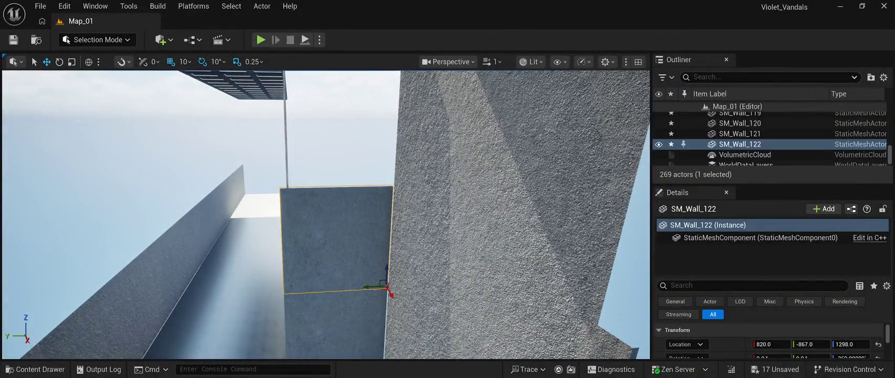
{"action": "left_click_drag", "start_coordinate": [387, 270], "coordinate": [397, 159]}
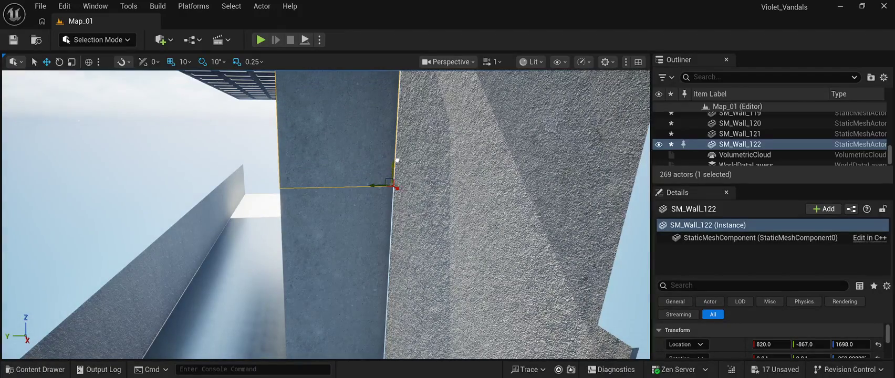
{"action": "left_click", "coordinate": [131, 132]}
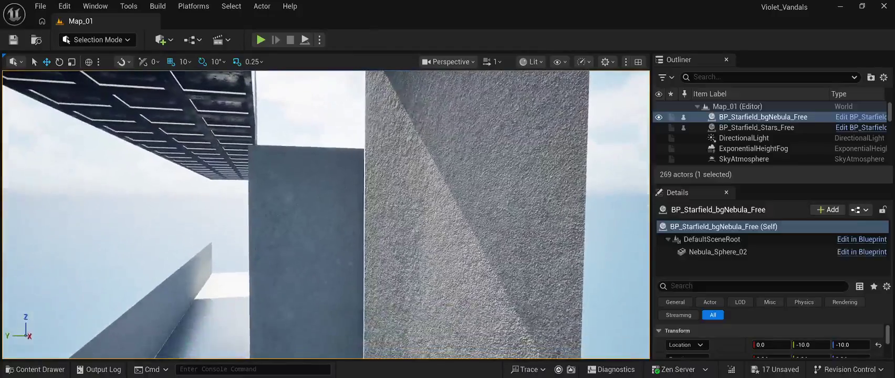
{"action": "key", "text": "ctrl+z"}
{"action": "key", "text": "ctrl+d"}
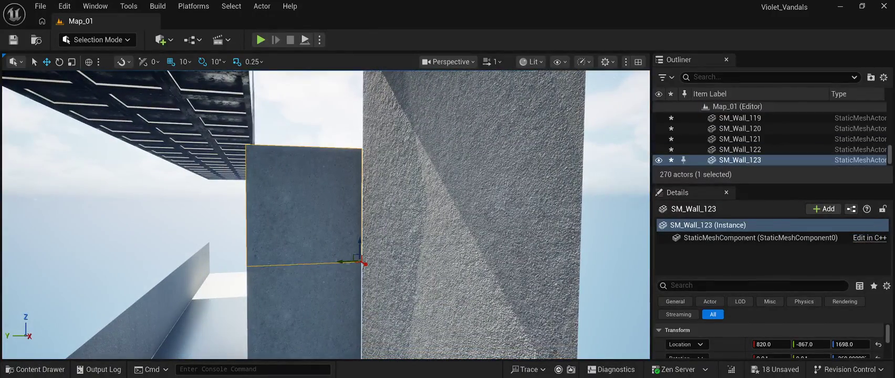
{"action": "left_click_drag", "start_coordinate": [359, 247], "coordinate": [370, 128]}
{"action": "left_click", "coordinate": [121, 221]}
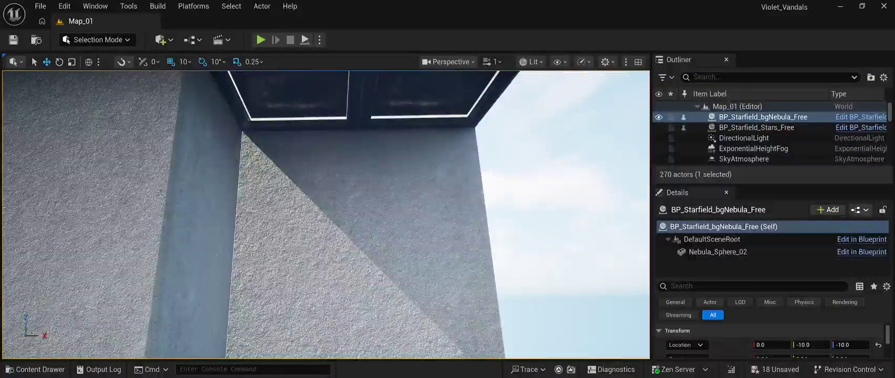
Step: Nudge SM_Wall_105, then shift SM_Wall_104 10 units along X to X 1240
{"action": "left_click", "coordinate": [357, 220]}
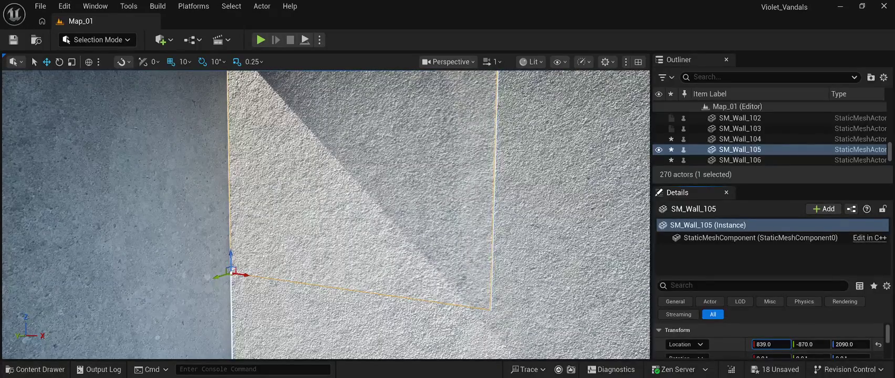
{"action": "left_click_drag", "start_coordinate": [771, 344], "coordinate": [770, 344]}
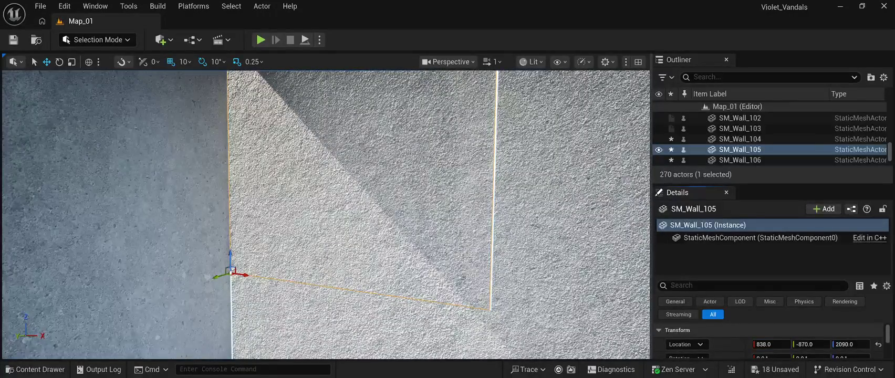
{"action": "scroll", "coordinate": [325, 216], "scroll_direction": "down", "scroll_amount": 5}
{"action": "left_click_drag", "start_coordinate": [326, 216], "coordinate": [401, 201]}
{"action": "left_click", "coordinate": [289, 168]}
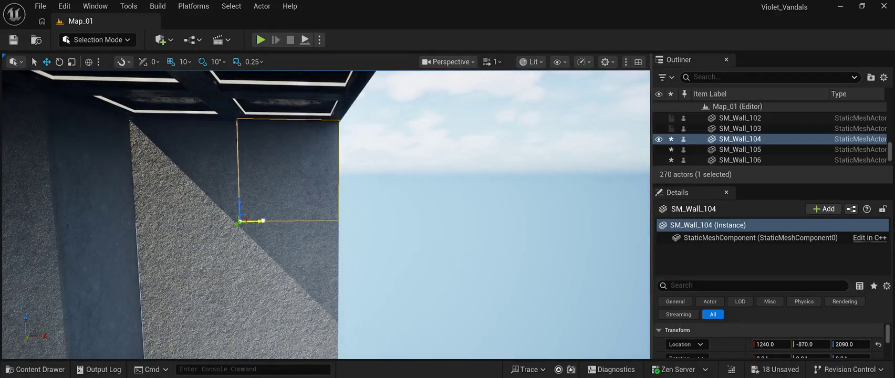
{"action": "mouse_move", "coordinate": [402, 201]}
{"action": "left_mouse_down"}
{"action": "mouse_move", "coordinate": [392, 152]}
{"action": "mouse_move", "coordinate": [378, 184]}
{"action": "left_mouse_up"}
{"action": "scroll", "coordinate": [336, 224], "scroll_direction": "up", "scroll_amount": 1}
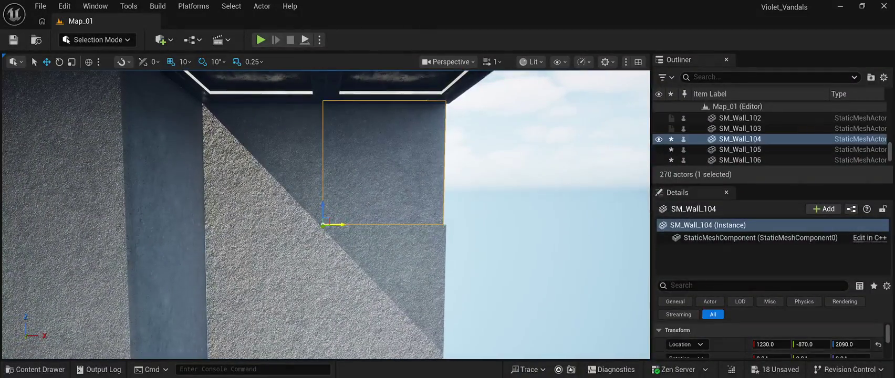
{"action": "left_click_drag", "start_coordinate": [336, 224], "coordinate": [339, 224]}
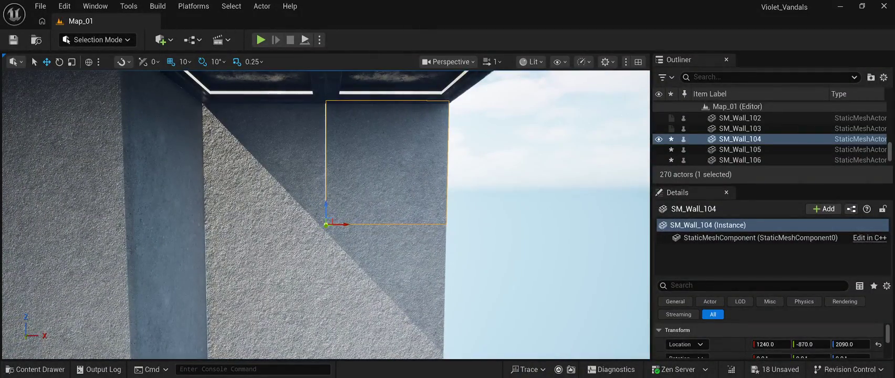
Step: Nudge SM_Wall_123 along Y, undo a wrong SM_Wall_113 move, and return SM_Wall_123 to Y -867
{"action": "left_click", "coordinate": [252, 200]}
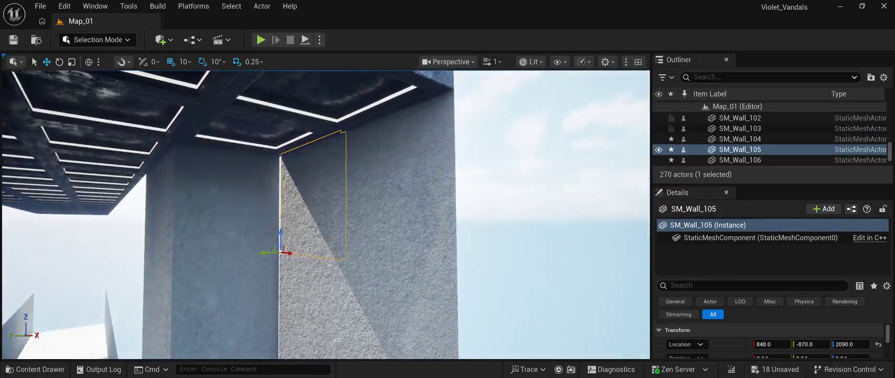
{"action": "left_click", "coordinate": [225, 199]}
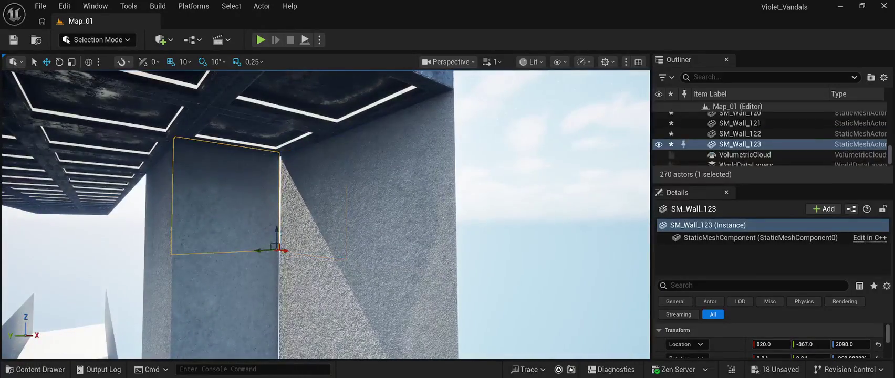
{"action": "left_click_drag", "start_coordinate": [258, 250], "coordinate": [259, 250]}
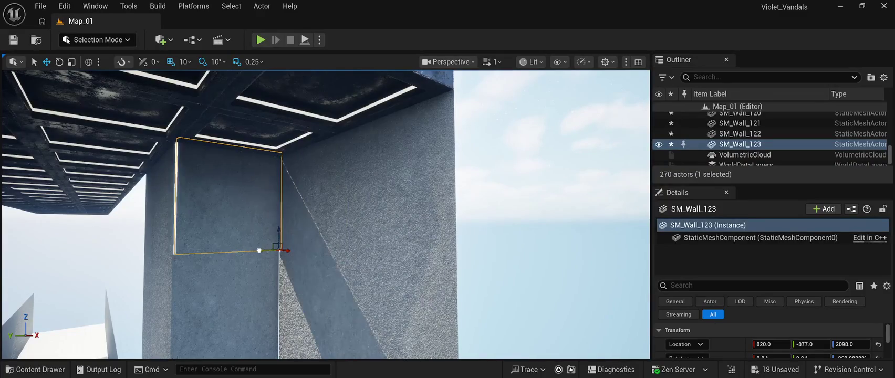
{"action": "key", "text": "Left"}
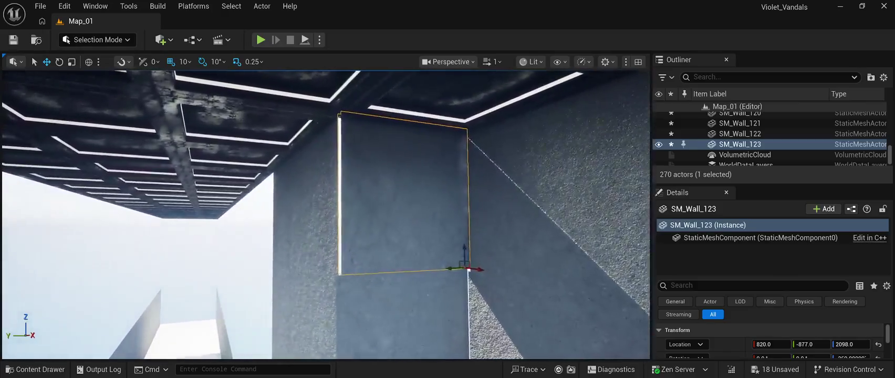
{"action": "left_click", "coordinate": [317, 200]}
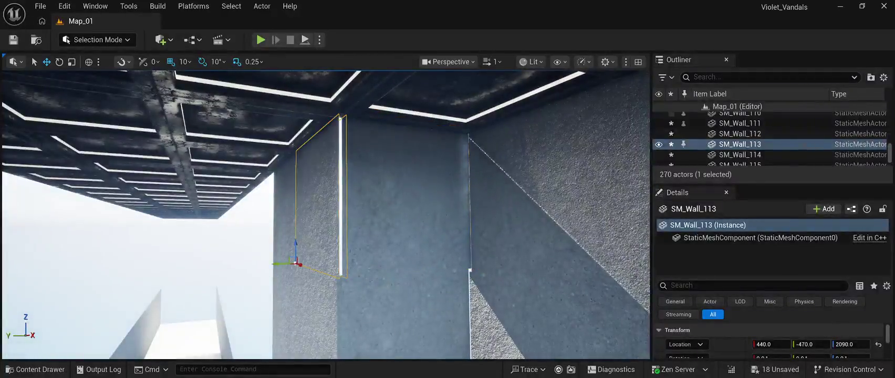
{"action": "left_click_drag", "start_coordinate": [280, 264], "coordinate": [283, 264]}
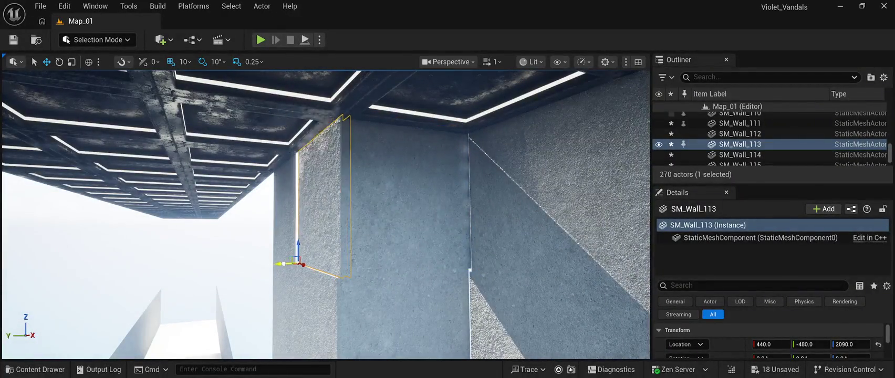
{"action": "key", "text": "ctrl+z"}
{"action": "key", "text": "ctrl+z"}
{"action": "key", "text": "ctrl+z"}
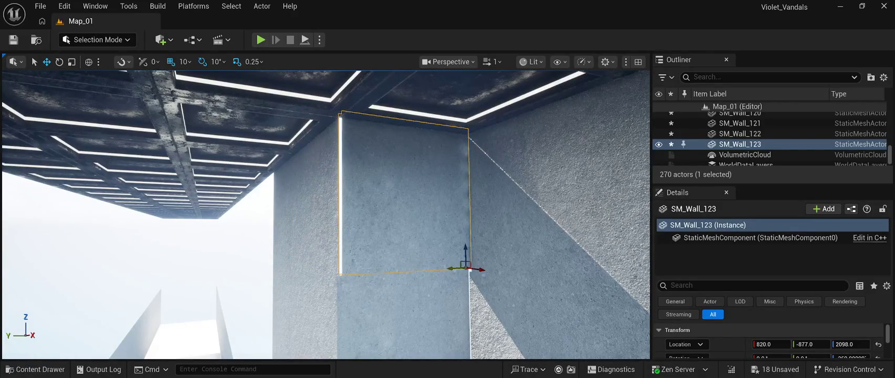
{"action": "left_click_drag", "start_coordinate": [450, 269], "coordinate": [455, 269]}
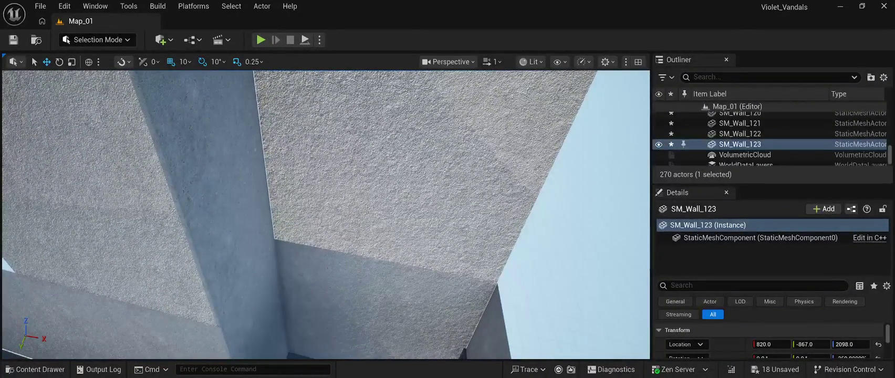
Step: Shift SM_Wall_110 to X 1230 and SM_Wall_109 to X 830 by one 10-unit snap each
{"action": "left_click", "coordinate": [325, 199]}
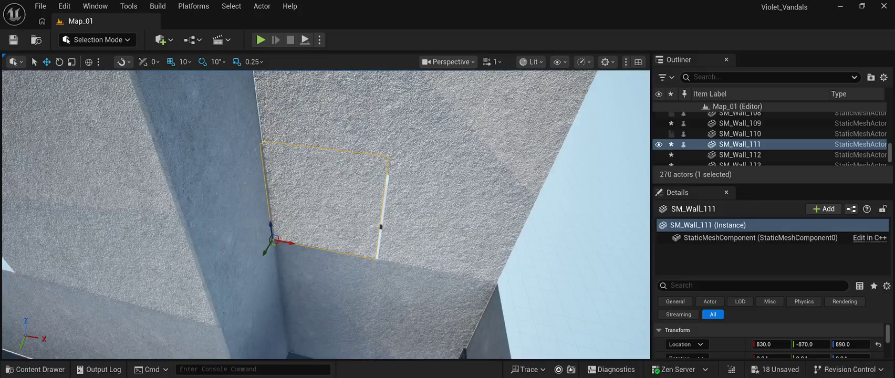
{"action": "left_click", "coordinate": [468, 221]}
{"action": "left_click_drag", "start_coordinate": [393, 262], "coordinate": [388, 263]}
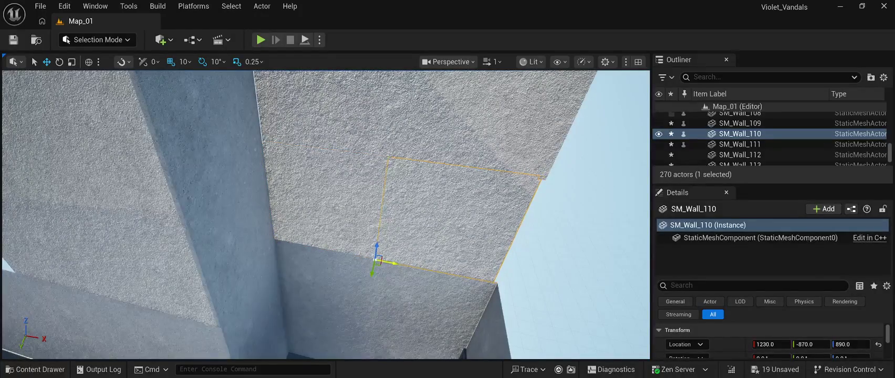
{"action": "left_click", "coordinate": [368, 184]}
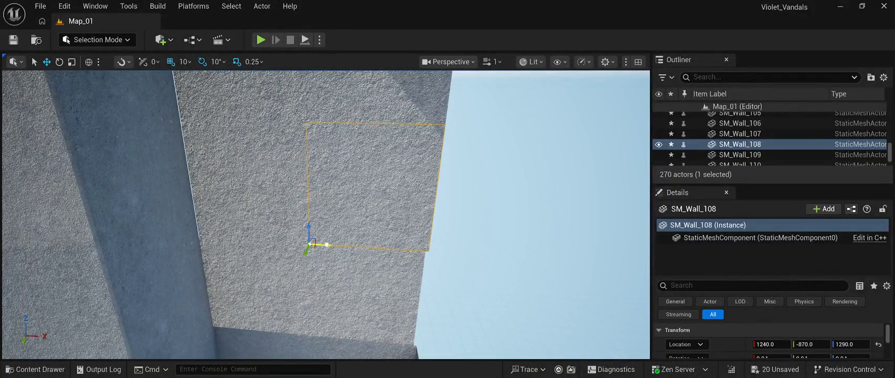
{"action": "left_click", "coordinate": [247, 182]}
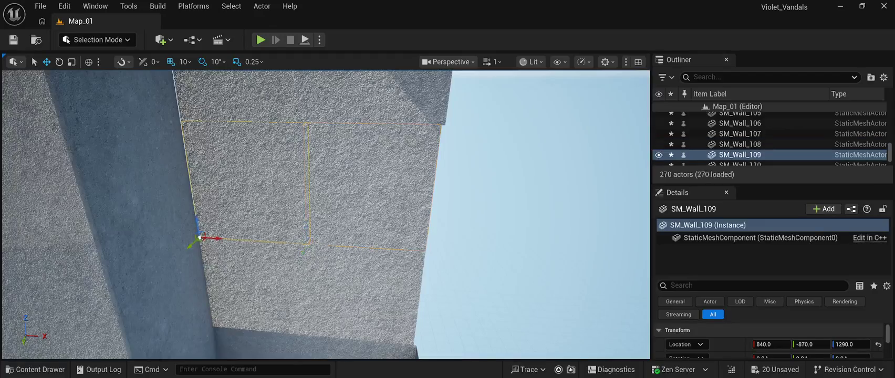
{"action": "left_click", "coordinate": [254, 287]}
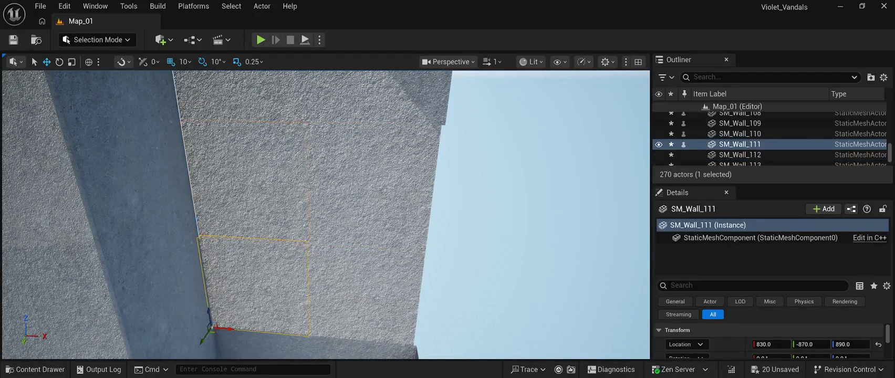
{"action": "left_click", "coordinate": [221, 226]}
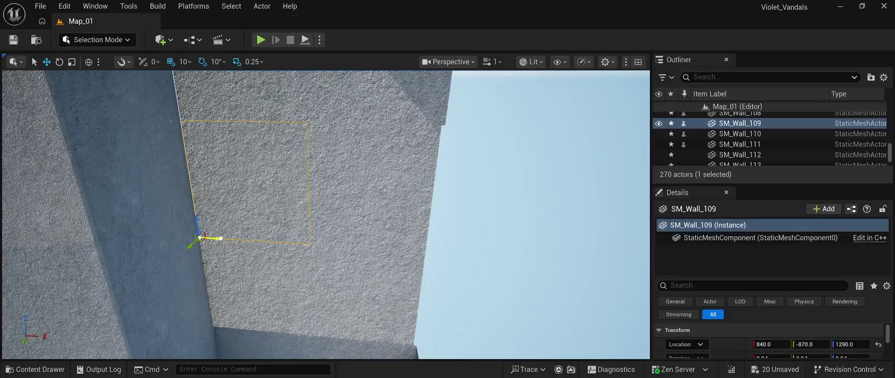
{"action": "left_click_drag", "start_coordinate": [210, 238], "coordinate": [204, 238]}
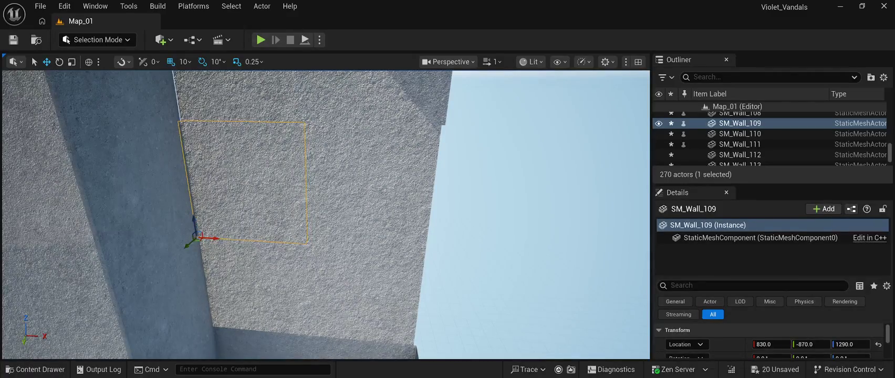
Step: Shift SM_Wall_107 to X 830 and SM_Wall_105 to X 838
{"action": "left_click", "coordinate": [342, 129]}
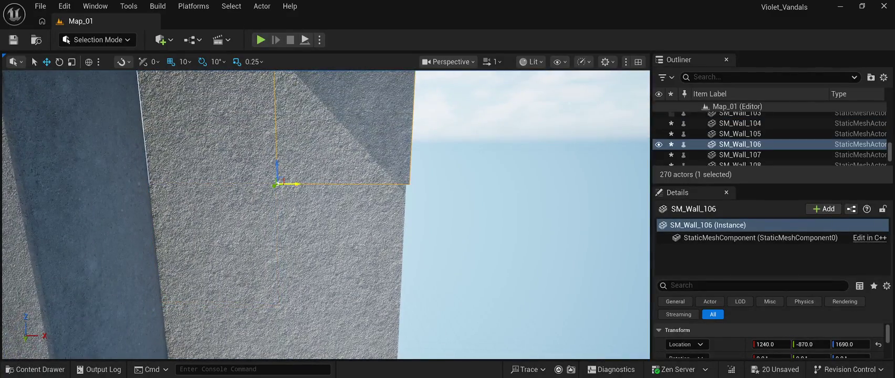
{"action": "left_click", "coordinate": [210, 132]}
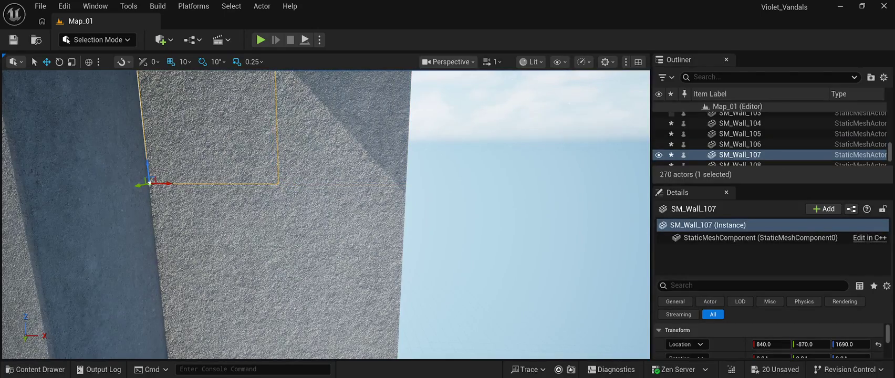
{"action": "left_click_drag", "start_coordinate": [168, 183], "coordinate": [158, 183]}
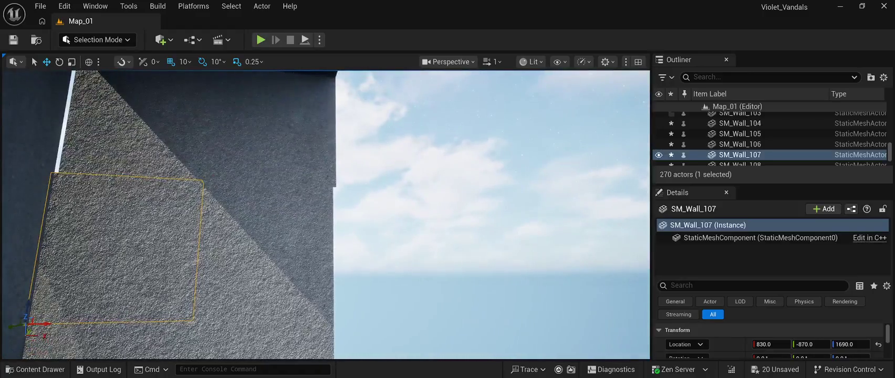
{"action": "left_click", "coordinate": [216, 168]}
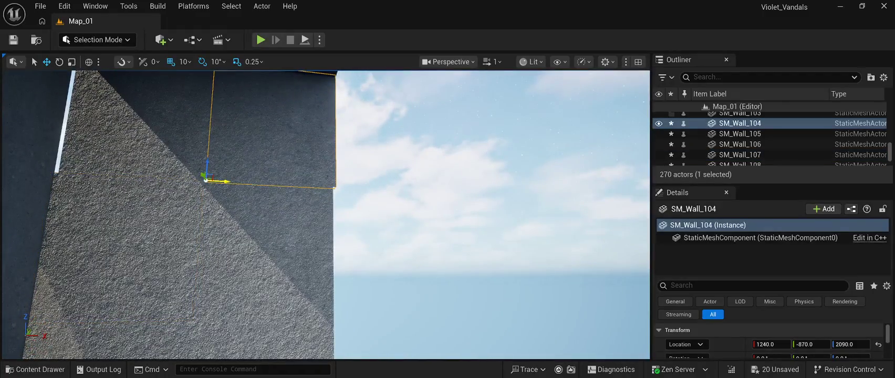
{"action": "left_click", "coordinate": [183, 147]}
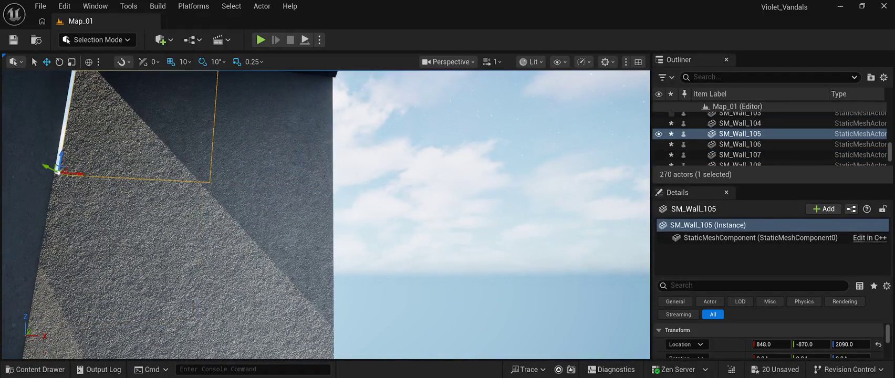
{"action": "left_click_drag", "start_coordinate": [73, 173], "coordinate": [69, 172]}
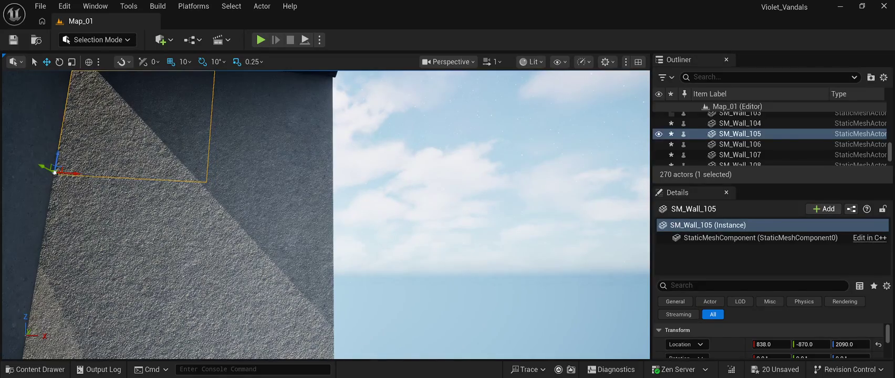
{"action": "left_click", "coordinate": [473, 184]}
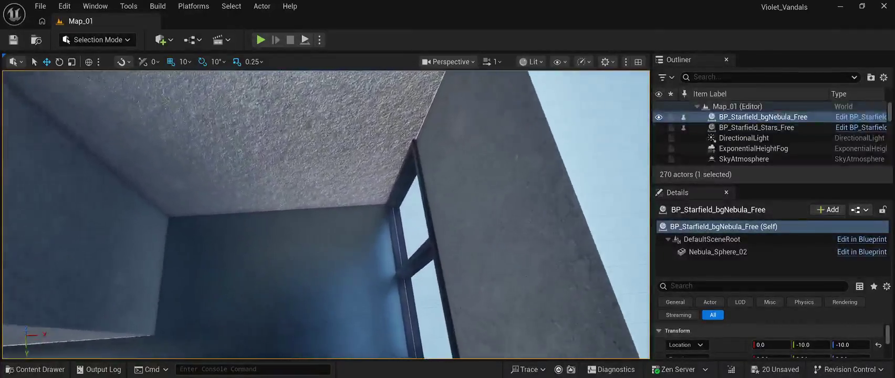
{"action": "mouse_move", "coordinate": [325, 210]}
{"action": "left_mouse_down"}
{"action": "mouse_move", "coordinate": [354, 199]}
{"action": "mouse_move", "coordinate": [320, 210]}
{"action": "left_mouse_up"}
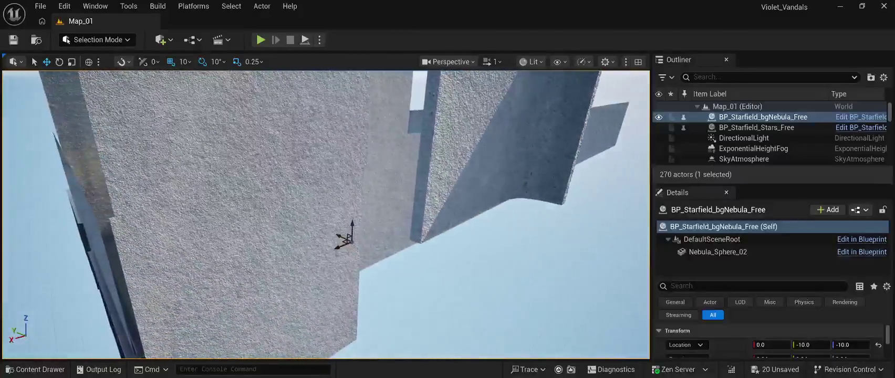
Step: Multi-select SM_Wall_13, the panel above it and a third panel at the inner corner
{"action": "left_click", "coordinate": [315, 231]}
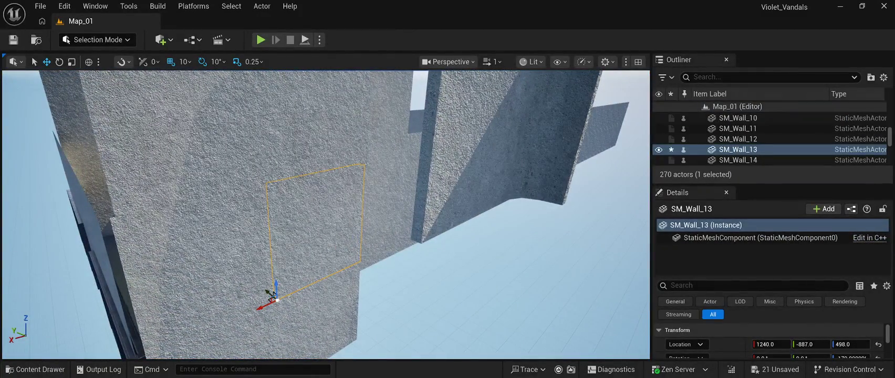
{"action": "left_click", "coordinate": [315, 126], "text": "ctrl"}
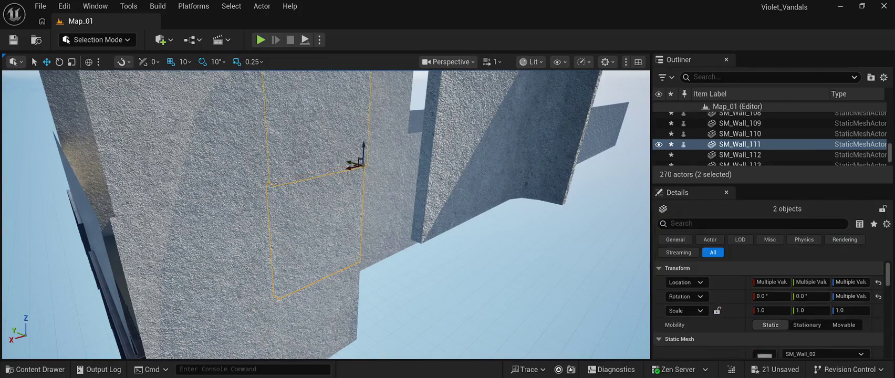
{"action": "mouse_move", "coordinate": [325, 210]}
{"action": "left_mouse_down"}
{"action": "mouse_move", "coordinate": [317, 212]}
{"action": "mouse_move", "coordinate": [336, 206]}
{"action": "left_mouse_up"}
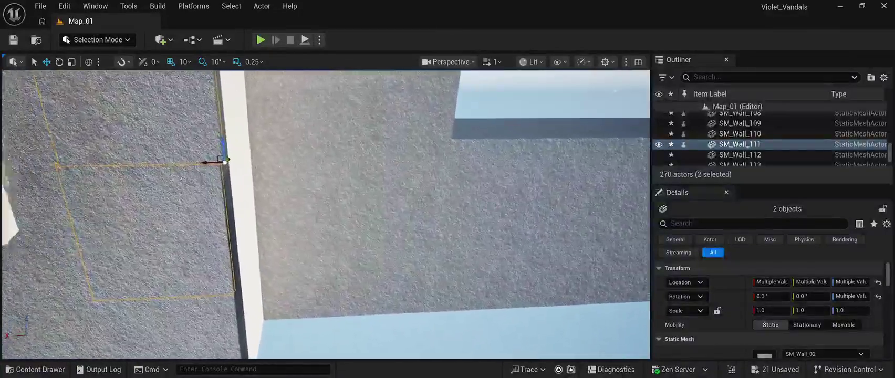
{"action": "key", "text": "a"}
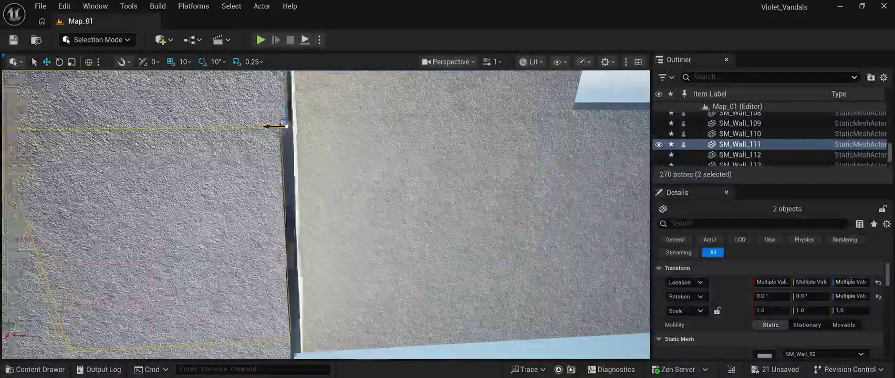
{"action": "key", "text": "w"}
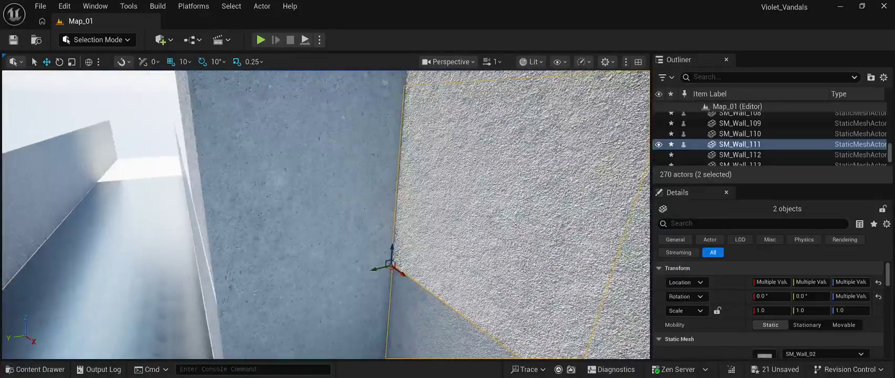
{"action": "left_click", "coordinate": [294, 174]}
{"action": "key", "text": "ctrl+z"}
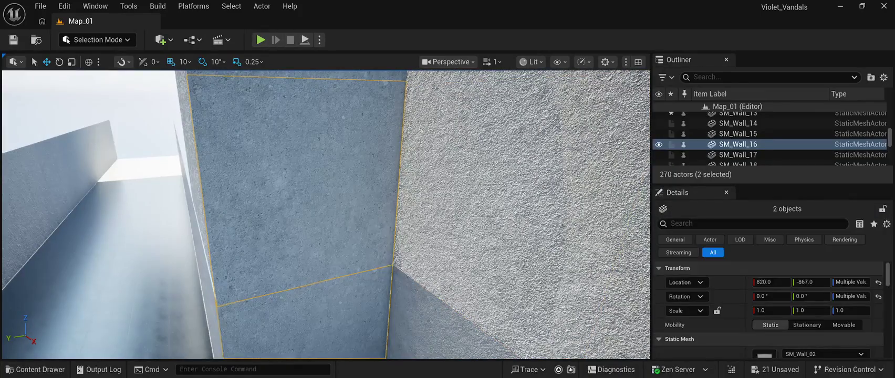
{"action": "key", "text": "s"}
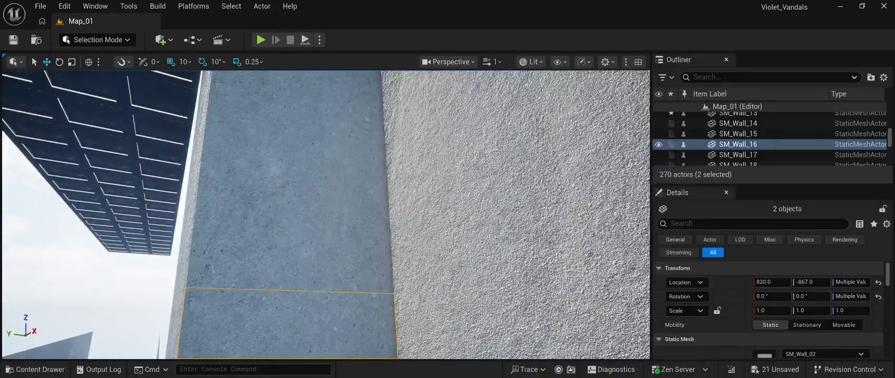
{"action": "left_click", "coordinate": [310, 249], "text": "ctrl"}
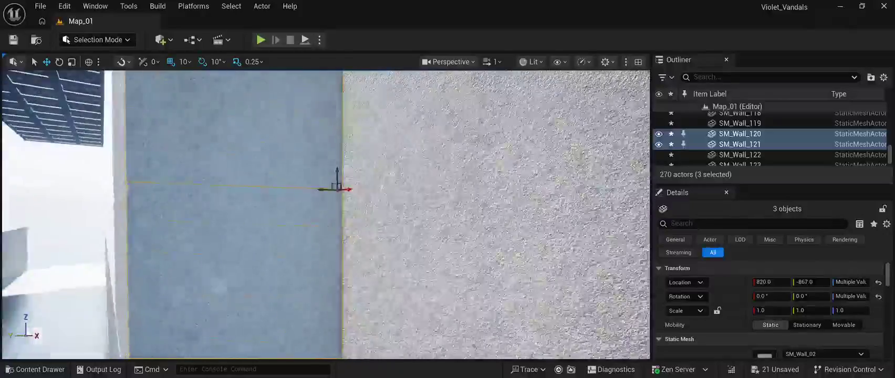
{"action": "left_click_drag", "start_coordinate": [336, 215], "coordinate": [354, 153]}
Step: Switch the selection between lower panel SM_Wall_13 and upper panel SM_Wall_111 to compare them
{"action": "left_click", "coordinate": [299, 262]}
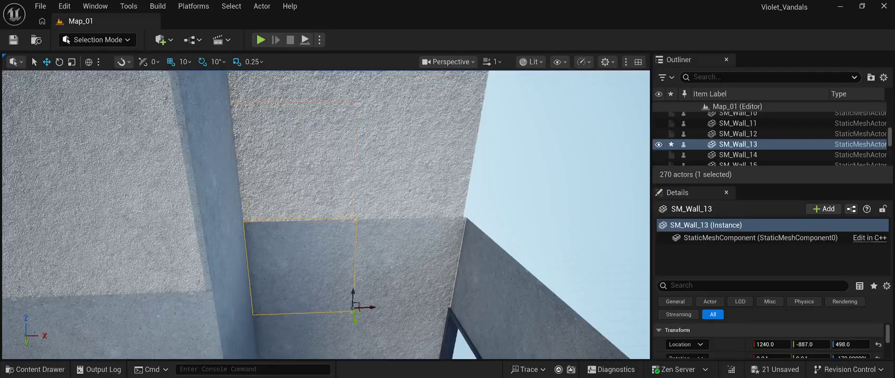
{"action": "left_click", "coordinate": [299, 279]}
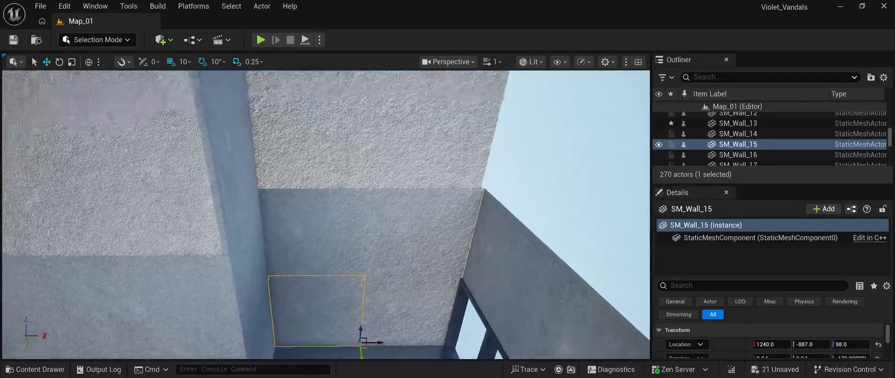
{"action": "key", "text": "w"}
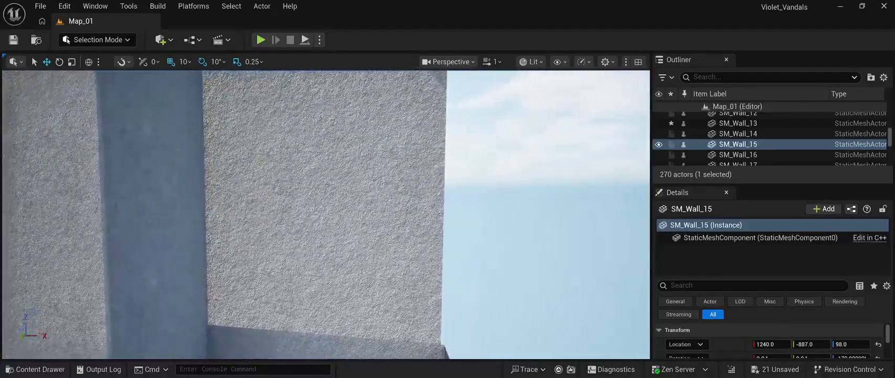
{"action": "left_click", "coordinate": [312, 266]}
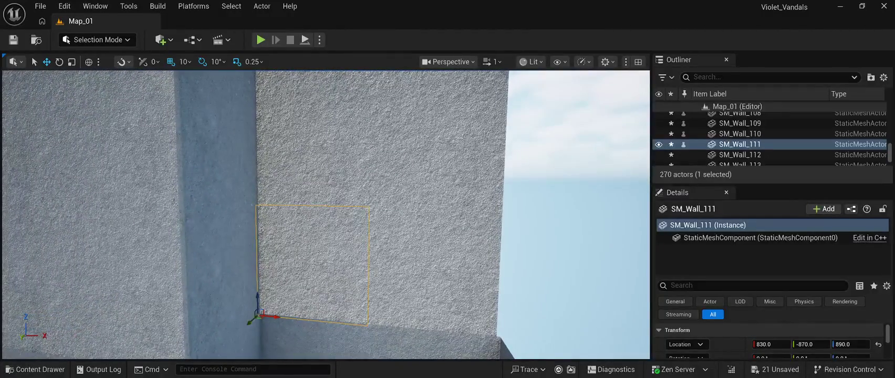
{"action": "left_click", "coordinate": [315, 336]}
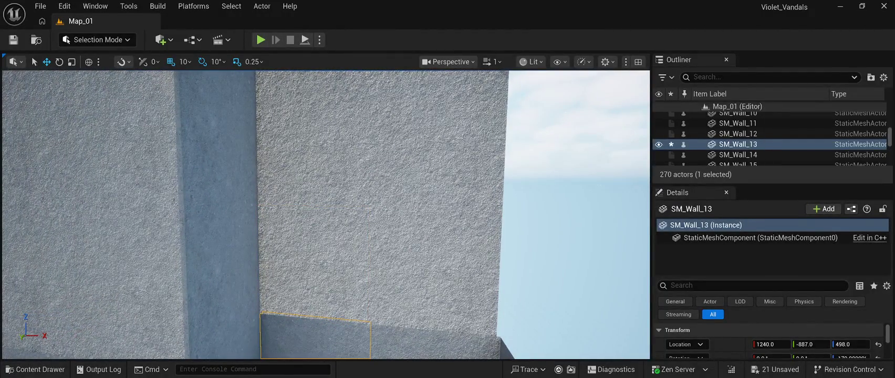
{"action": "key", "text": "ctrl+z"}
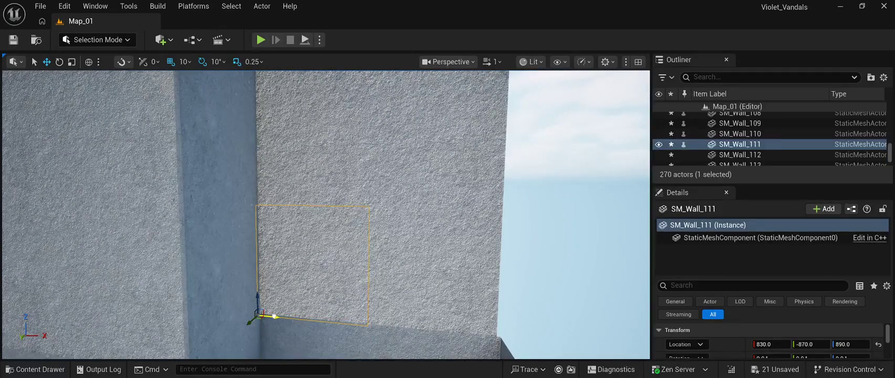
{"action": "key", "text": "ctrl+y"}
{"action": "left_click_drag", "start_coordinate": [326, 215], "coordinate": [325, 195]}
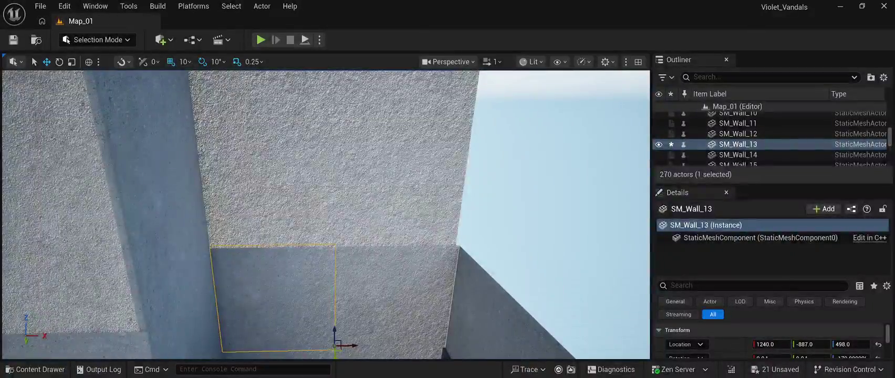
{"action": "key", "text": "ctrl+z"}
{"action": "key", "text": "ctrl+y"}
Step: Frame SM_Wall_111 and compare its X location against SM_Wall_13's
{"action": "key", "text": "ctrl+z"}
{"action": "key", "text": "f"}
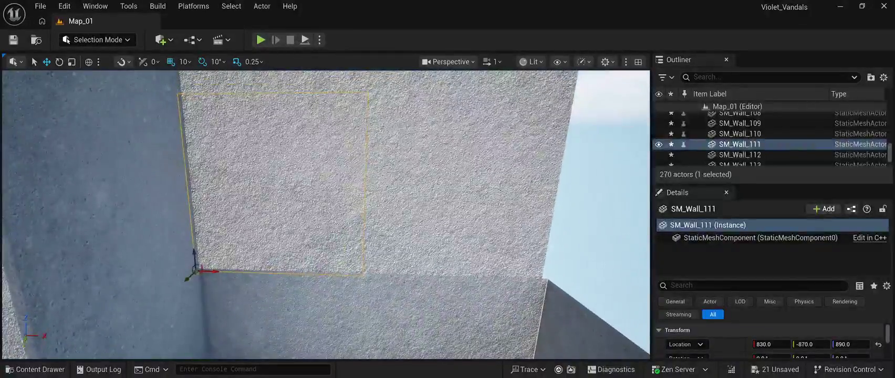
{"action": "key", "text": "ctrl+z"}
{"action": "key", "text": "ctrl+y"}
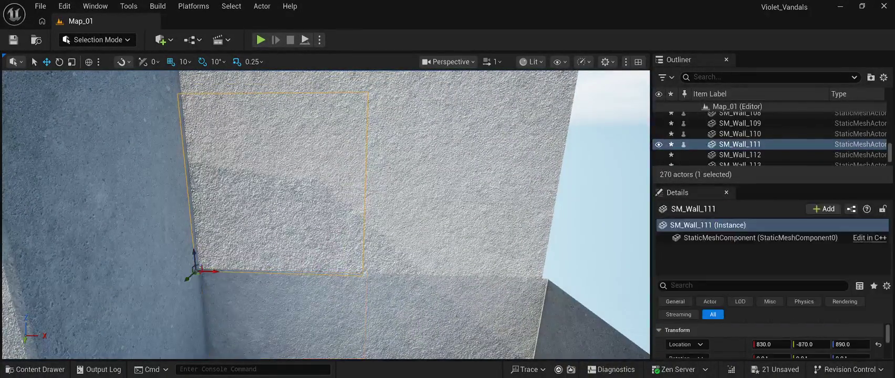
{"action": "left_click", "coordinate": [768, 344]}
{"action": "key", "text": "ctrl+z"}
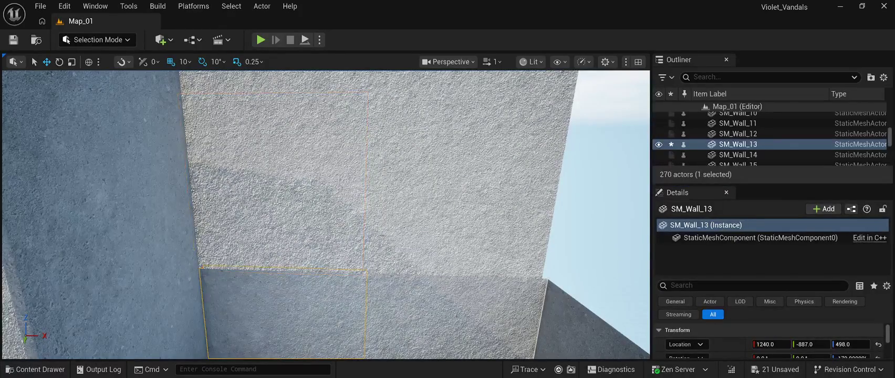
{"action": "key", "text": "ctrl+y"}
{"action": "key", "text": "ctrl+z"}
{"action": "key", "text": "ctrl+y"}
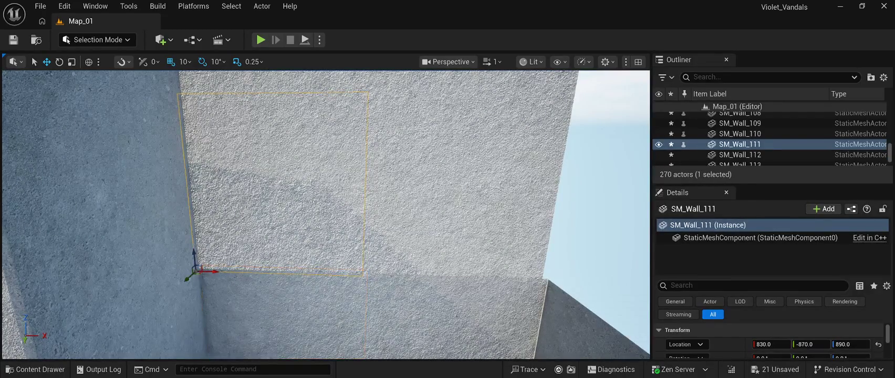
{"action": "key", "text": "ctrl+z"}
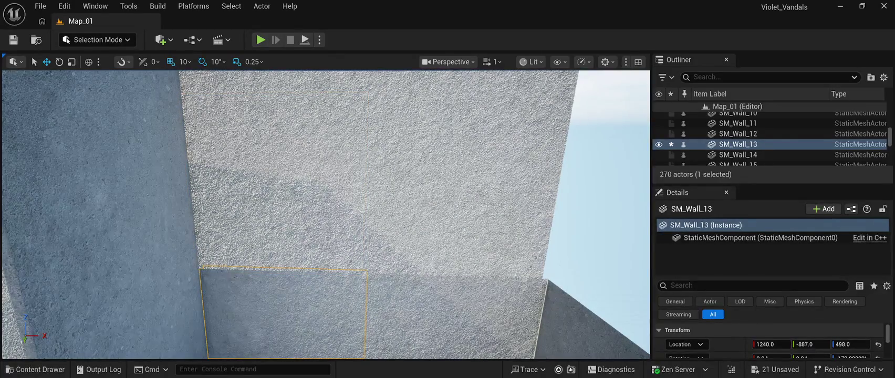
{"action": "key", "text": "ctrl+y"}
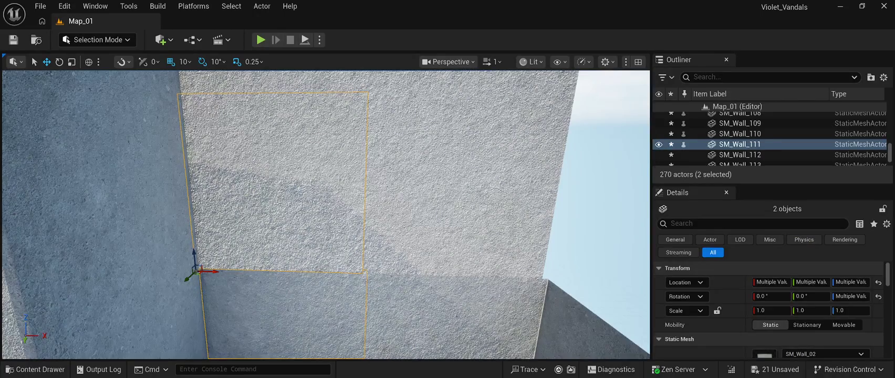
{"action": "key", "text": "ctrl+y"}
Step: Shift SM_Wall_111 along X to 838 and SM_Wall_110 to X 1240
{"action": "left_click_drag", "start_coordinate": [210, 271], "coordinate": [215, 271]}
{"action": "key", "text": "ctrl+z"}
{"action": "key", "text": "ctrl+z"}
{"action": "scroll", "coordinate": [326, 215], "scroll_direction": "up", "scroll_amount": 5}
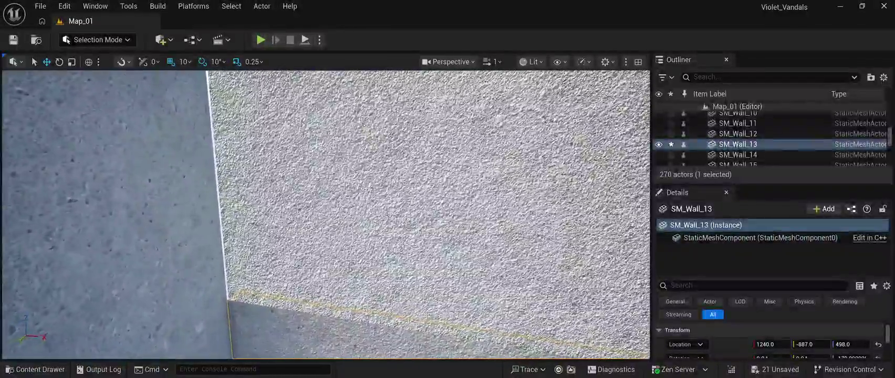
{"action": "key", "text": "ctrl+y"}
{"action": "key", "text": "ctrl+y"}
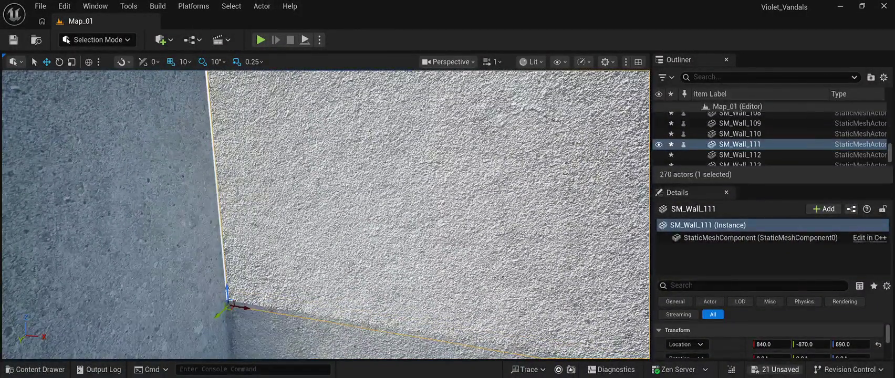
{"action": "key", "text": "ctrl+z"}
{"action": "key", "text": "ctrl+z"}
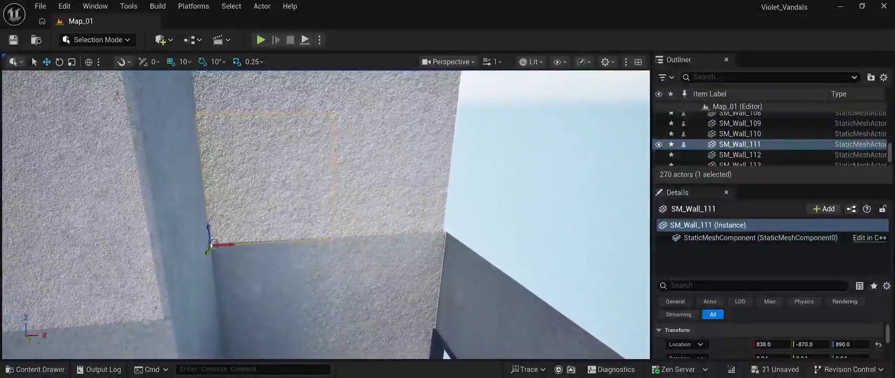
{"action": "key", "text": "ctrl+z"}
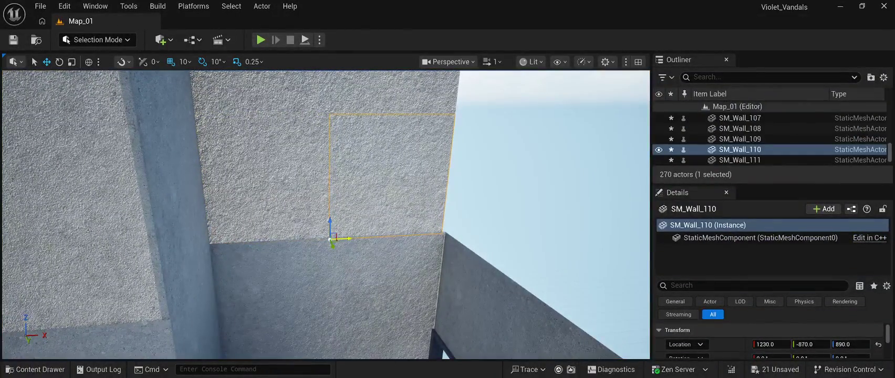
{"action": "left_click_drag", "start_coordinate": [347, 240], "coordinate": [349, 239]}
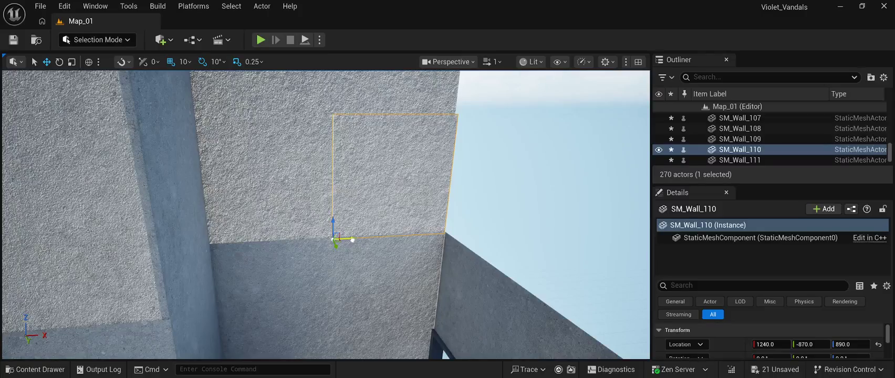
{"action": "key", "text": "w"}
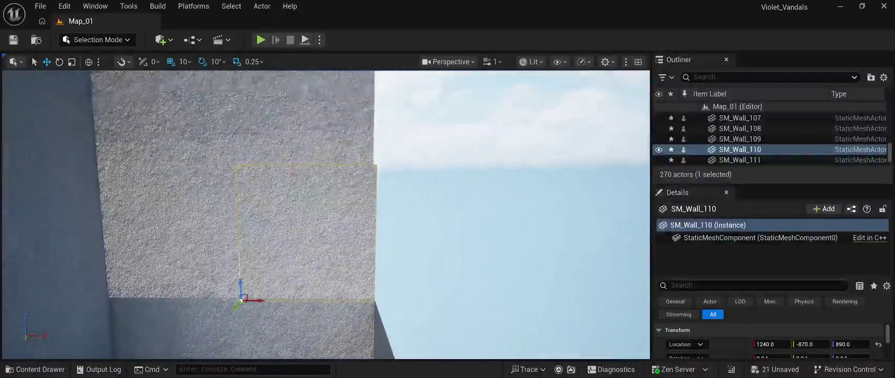
Step: Select the eight misaligned upper panels SM_Wall_104–111 and delete them
{"action": "key", "text": "shift+Down"}
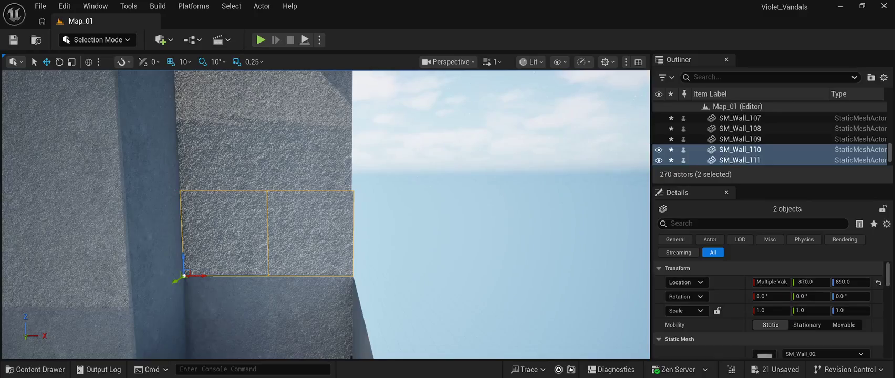
{"action": "key", "text": "shift+Up"}
{"action": "key", "text": "shift+Up"}
{"action": "key", "text": "f"}
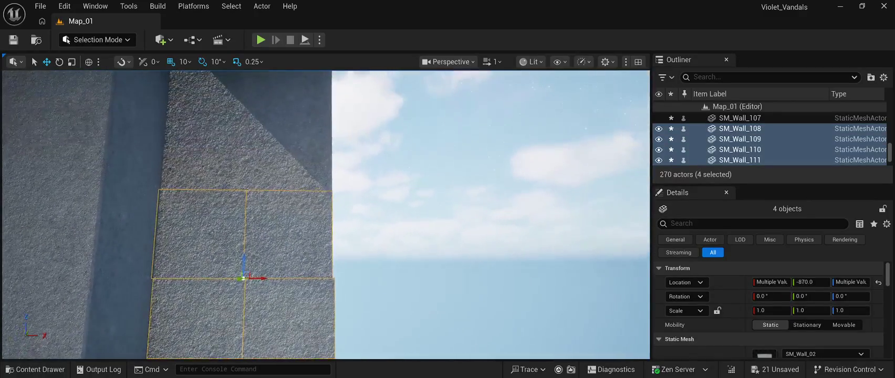
{"action": "key", "text": "shift+Up"}
{"action": "key", "text": "shift+Up"}
{"action": "key", "text": "f"}
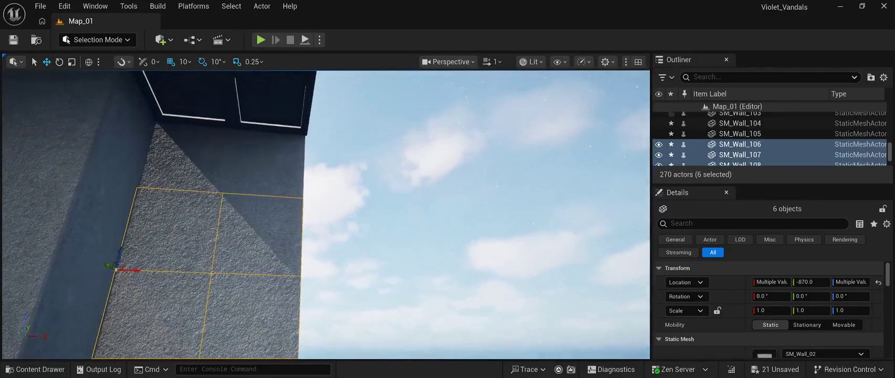
{"action": "left_click", "coordinate": [265, 158], "text": "ctrl"}
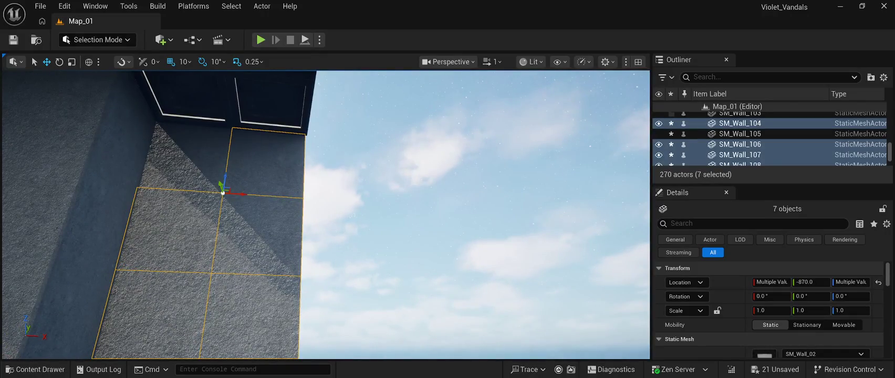
{"action": "left_click", "coordinate": [186, 158], "text": "ctrl"}
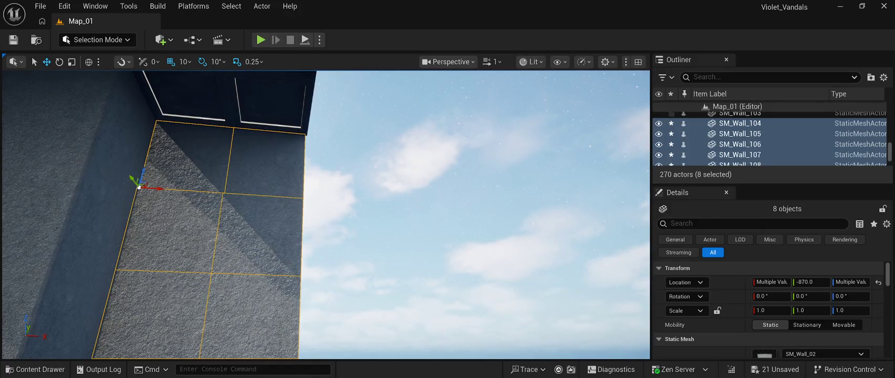
{"action": "key", "text": "Delete"}
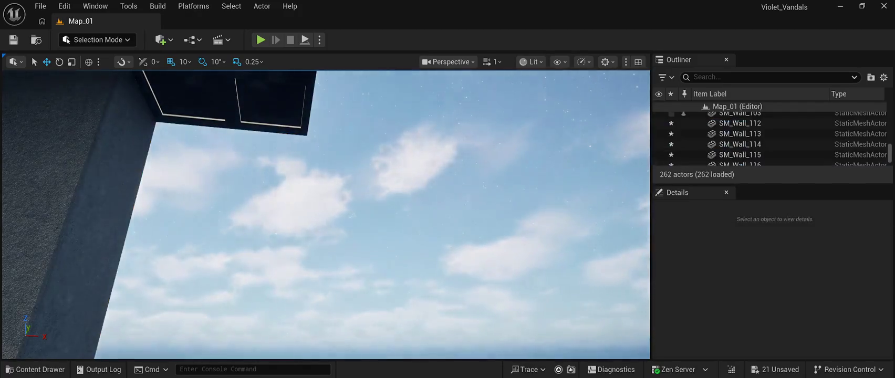
Step: Duplicate lower panels SM_Wall_12–15 and raise the copies to sit seamlessly on top
{"action": "left_click", "coordinate": [281, 190]}
{"action": "key", "text": "ctrl+z"}
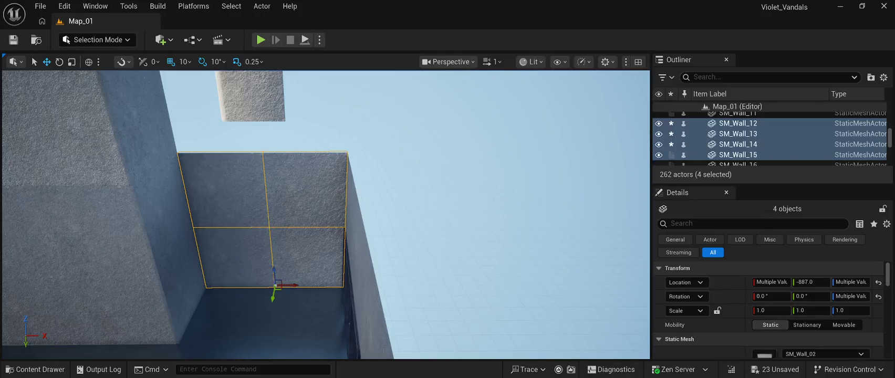
{"action": "key", "text": "ctrl+d"}
{"action": "mouse_move", "coordinate": [274, 270]}
{"action": "left_mouse_down"}
{"action": "mouse_move", "coordinate": [289, 122]}
{"action": "mouse_move", "coordinate": [288, 174]}
{"action": "left_mouse_up"}
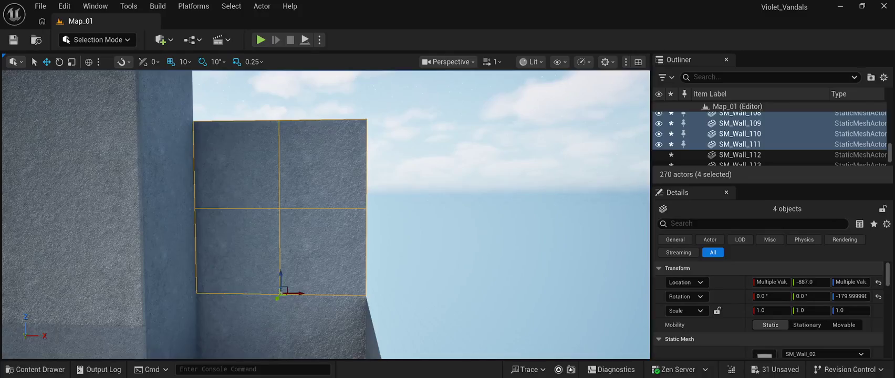
{"action": "left_click_drag", "start_coordinate": [281, 277], "coordinate": [306, 130]}
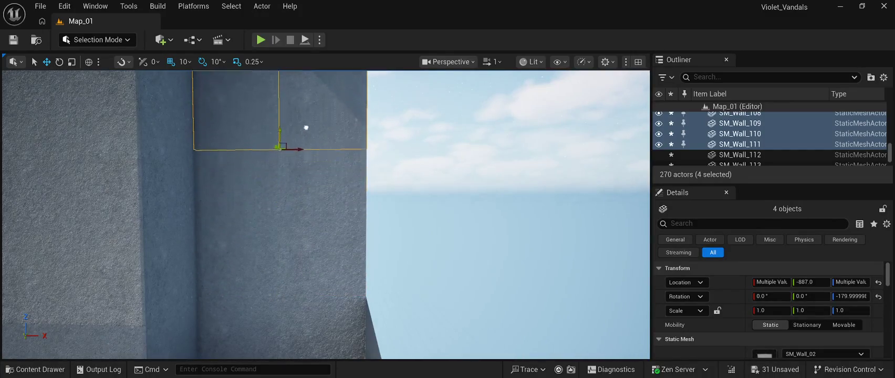
{"action": "left_click_drag", "start_coordinate": [310, 97], "coordinate": [310, 99]}
{"action": "left_click", "coordinate": [310, 98]}
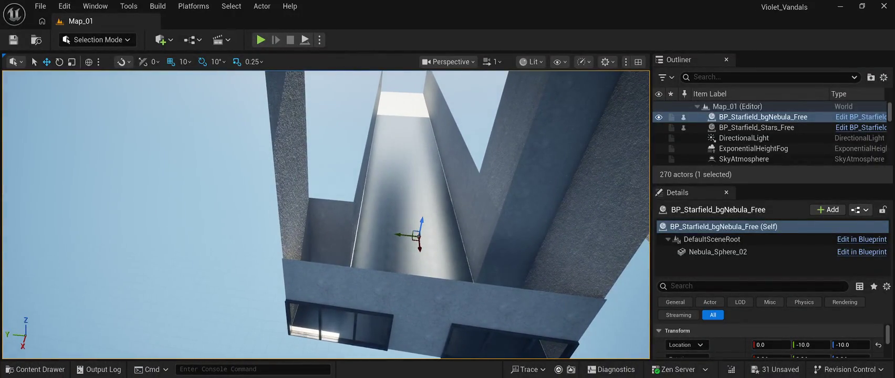
Step: Duplicate wall panels SM_Wall_20 and SM_Wall_21 and raise the copies upward
{"action": "left_click", "coordinate": [331, 218]}
{"action": "left_click", "coordinate": [330, 252], "text": "ctrl"}
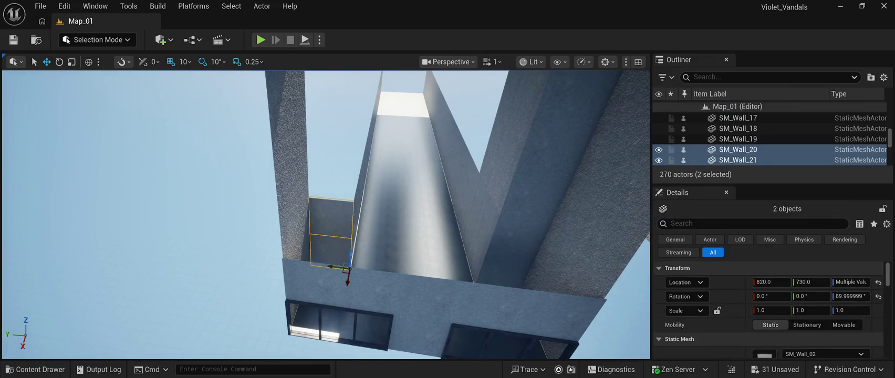
{"action": "key", "text": "ctrl+d"}
{"action": "left_click_drag", "start_coordinate": [350, 256], "coordinate": [365, 180]}
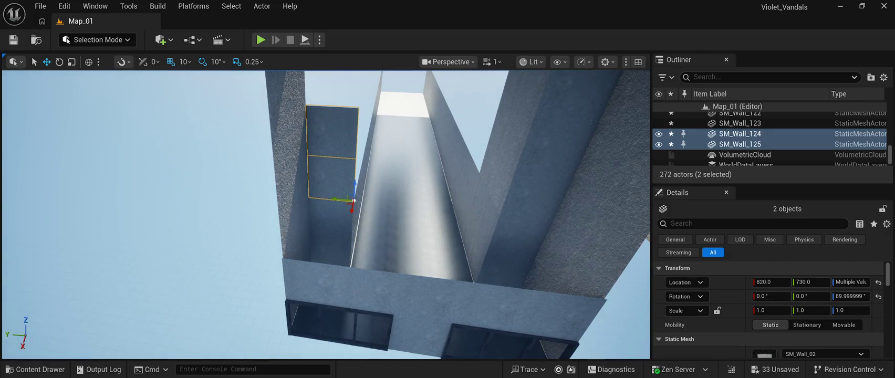
{"action": "scroll", "coordinate": [325, 215], "scroll_direction": "up", "scroll_amount": 10}
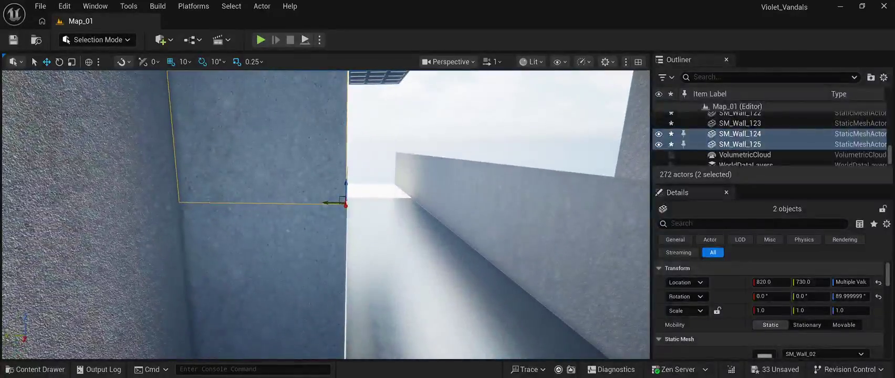
{"action": "mouse_move", "coordinate": [347, 182]}
{"action": "left_mouse_down"}
{"action": "mouse_move", "coordinate": [347, 190]}
{"action": "mouse_move", "coordinate": [340, 140]}
{"action": "mouse_move", "coordinate": [340, 168]}
{"action": "left_mouse_up"}
Step: Duplicate the pair again, stack it above, then select the wall panels beside the pillar
{"action": "key", "text": "ctrl+d"}
{"action": "mouse_move", "coordinate": [332, 263]}
{"action": "left_mouse_down"}
{"action": "mouse_move", "coordinate": [333, 127]}
{"action": "mouse_move", "coordinate": [366, 344]}
{"action": "mouse_move", "coordinate": [362, 308]}
{"action": "left_mouse_up"}
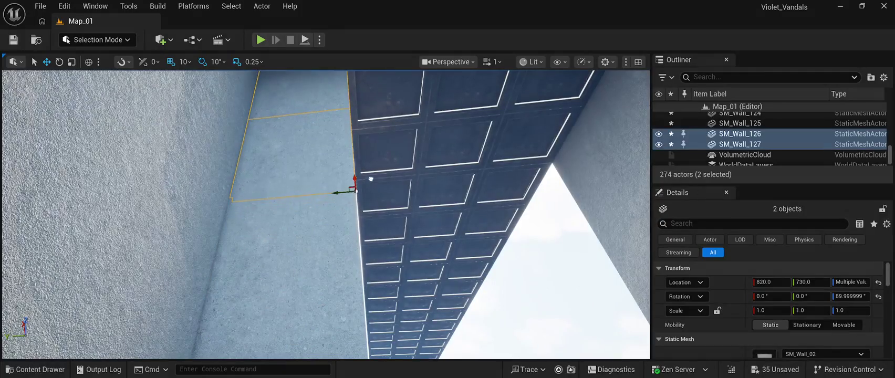
{"action": "left_click_drag", "start_coordinate": [369, 178], "coordinate": [369, 294]}
{"action": "left_click", "coordinate": [158, 184]}
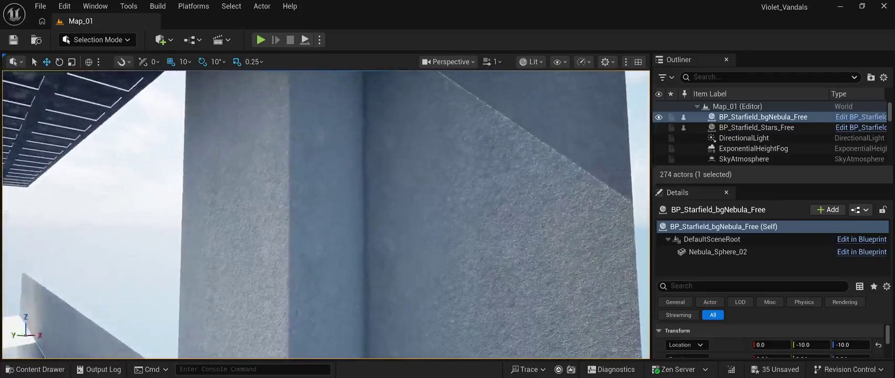
{"action": "left_click_drag", "start_coordinate": [369, 294], "coordinate": [287, 355]}
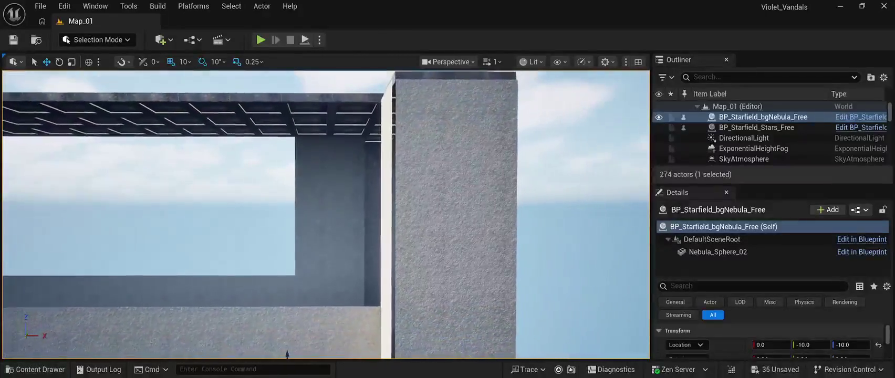
{"action": "left_click", "coordinate": [312, 258]}
{"action": "mouse_move", "coordinate": [313, 258]}
{"action": "left_mouse_down"}
{"action": "mouse_move", "coordinate": [325, 189]}
{"action": "mouse_move", "coordinate": [366, 172]}
{"action": "left_mouse_up"}
{"action": "left_click", "coordinate": [332, 247], "text": "ctrl"}
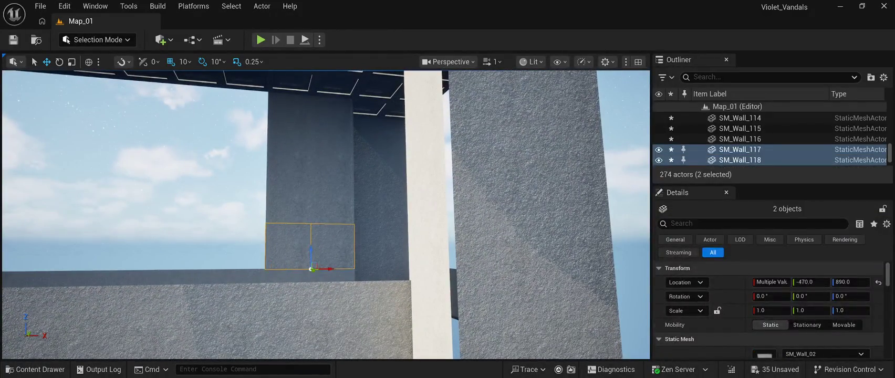
Step: Select the eight-panel wall block, duplicate it and slide the copy left along the wall
{"action": "left_click", "coordinate": [332, 202], "text": "ctrl"}
{"action": "left_click", "coordinate": [288, 200], "text": "ctrl"}
{"action": "left_click", "coordinate": [332, 158], "text": "ctrl"}
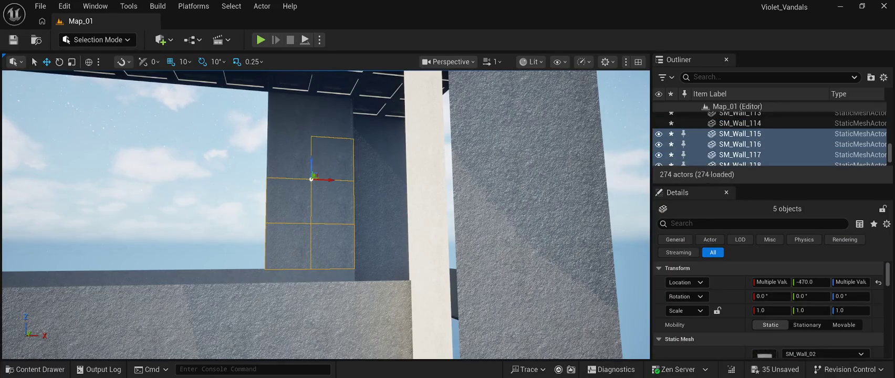
{"action": "left_click", "coordinate": [288, 158], "text": "ctrl"}
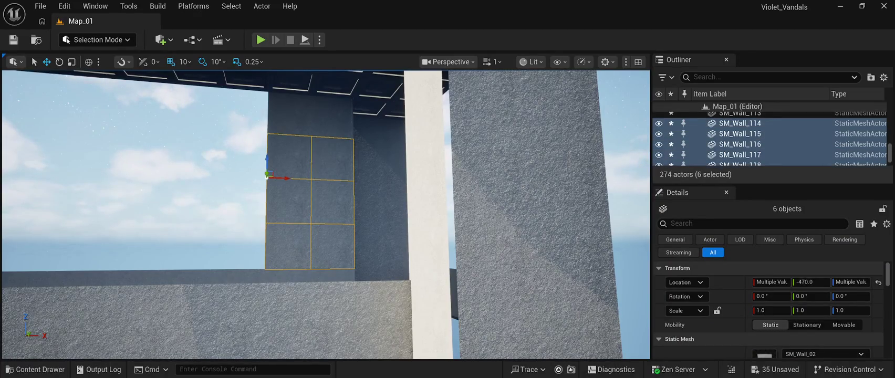
{"action": "left_click", "coordinate": [332, 117], "text": "ctrl"}
{"action": "left_click", "coordinate": [289, 113], "text": "ctrl"}
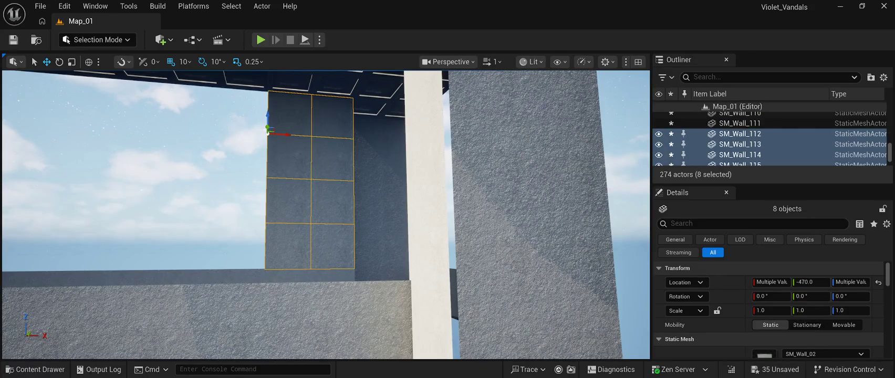
{"action": "key", "text": "ctrl+d"}
{"action": "left_click_drag", "start_coordinate": [285, 138], "coordinate": [168, 140]}
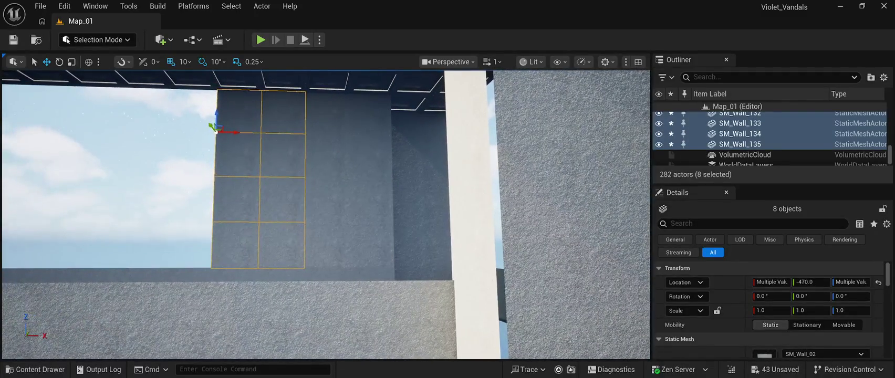
{"action": "mouse_move", "coordinate": [239, 133]}
{"action": "left_mouse_down"}
{"action": "mouse_move", "coordinate": [132, 132]}
{"action": "mouse_move", "coordinate": [144, 134]}
{"action": "left_mouse_up"}
Step: Keep lining up further copies of the panel block leftward beneath the ceiling
{"action": "key", "text": "a"}
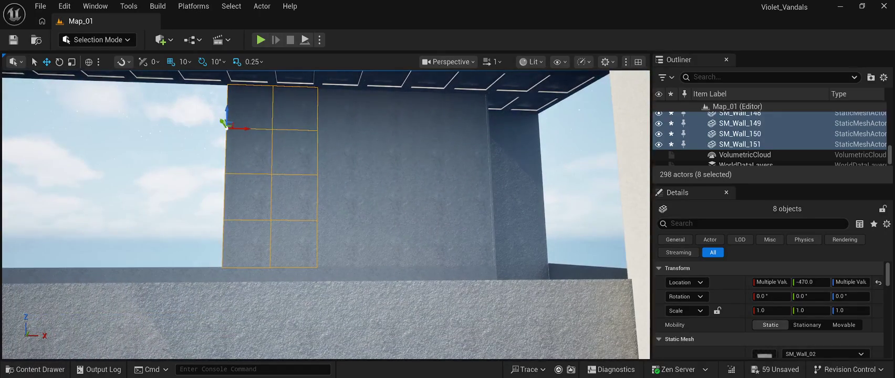
{"action": "mouse_move", "coordinate": [246, 128]}
{"action": "left_mouse_down"}
{"action": "mouse_move", "coordinate": [150, 124]}
{"action": "mouse_move", "coordinate": [100, 138]}
{"action": "left_mouse_up"}
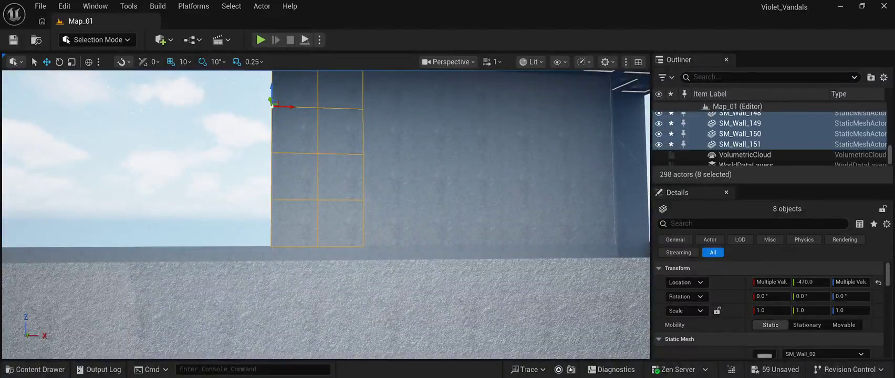
{"action": "left_click_drag", "start_coordinate": [291, 115], "coordinate": [197, 114]}
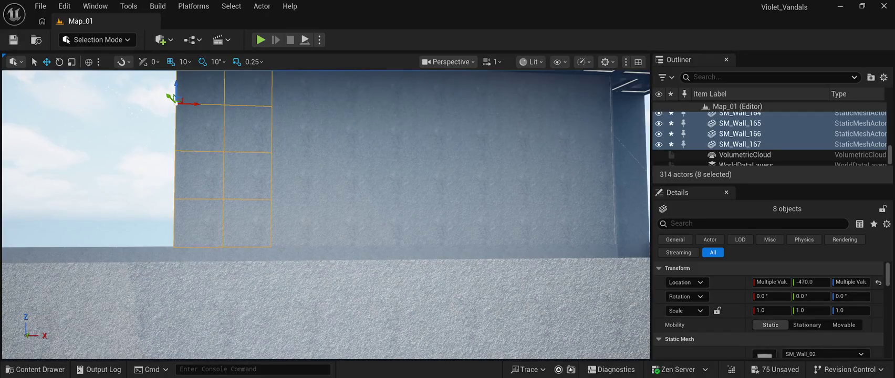
{"action": "mouse_move", "coordinate": [198, 104]}
{"action": "left_mouse_down"}
{"action": "mouse_move", "coordinate": [84, 111]}
{"action": "mouse_move", "coordinate": [97, 116]}
{"action": "mouse_move", "coordinate": [65, 98]}
{"action": "left_mouse_up"}
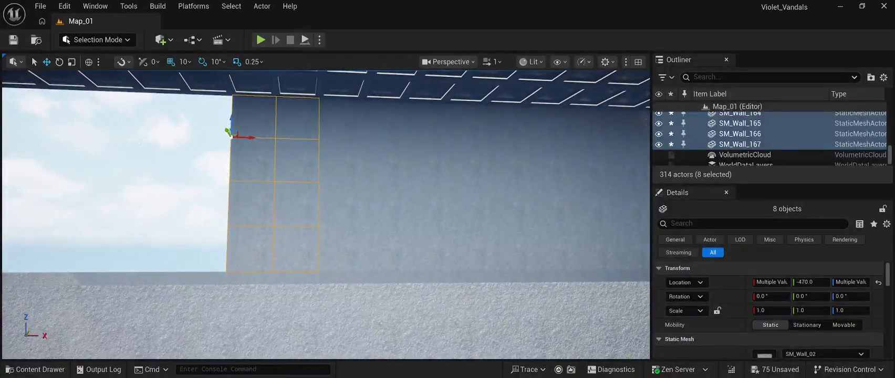
{"action": "left_click_drag", "start_coordinate": [251, 137], "coordinate": [158, 140]}
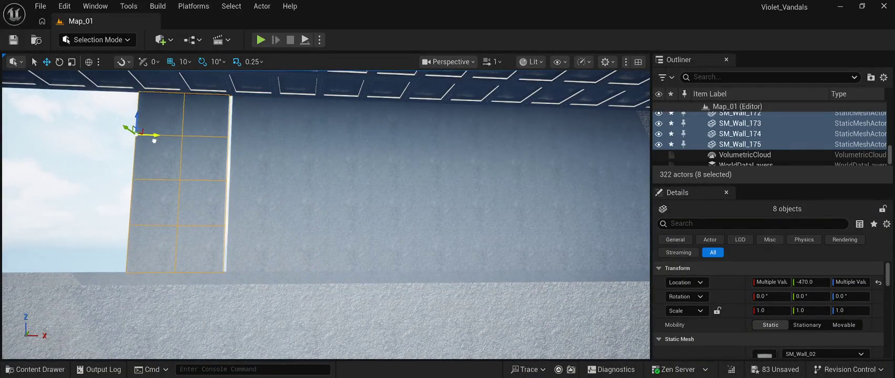
{"action": "key", "text": "a"}
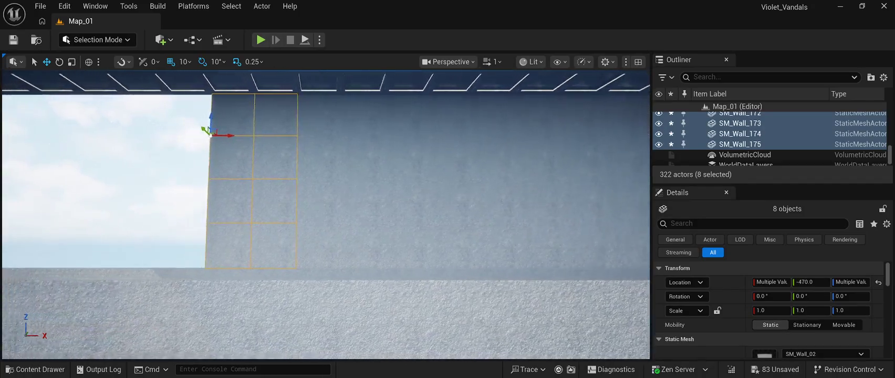
{"action": "left_click_drag", "start_coordinate": [293, 136], "coordinate": [206, 136]}
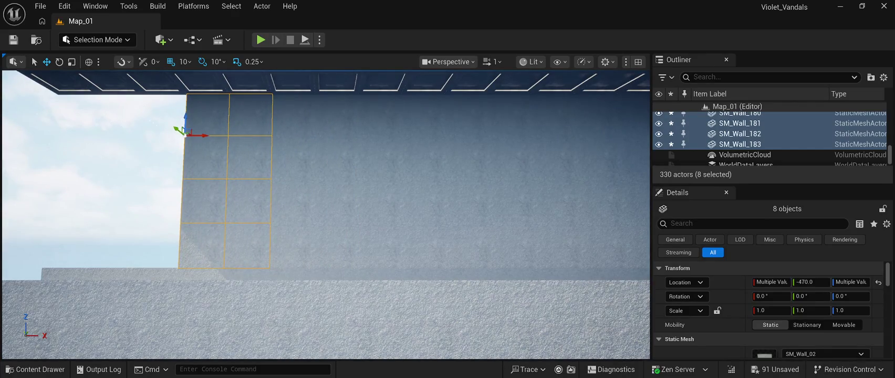
{"action": "key", "text": "a"}
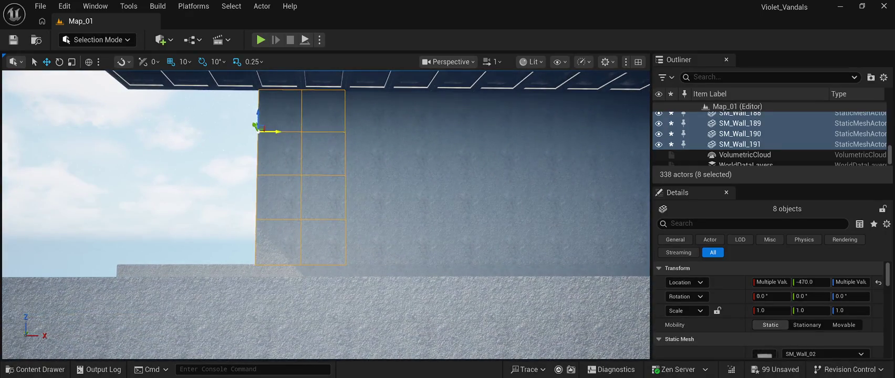
{"action": "left_click_drag", "start_coordinate": [277, 131], "coordinate": [187, 131]}
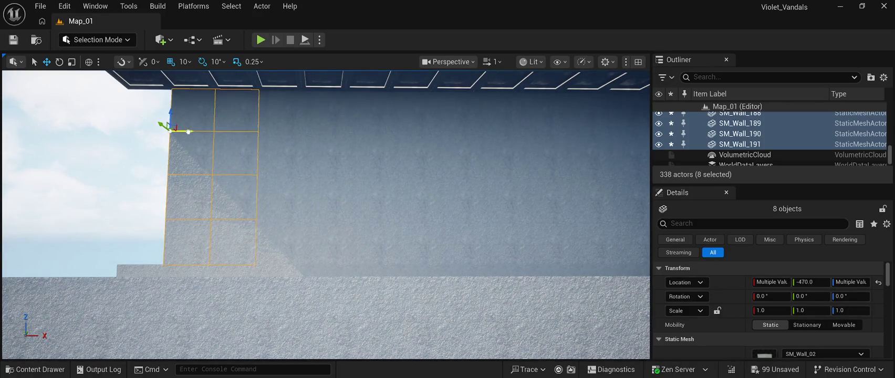
{"action": "mouse_move", "coordinate": [187, 131]}
{"action": "left_mouse_down"}
{"action": "mouse_move", "coordinate": [187, 179]}
{"action": "mouse_move", "coordinate": [252, 157]}
{"action": "mouse_move", "coordinate": [326, 194]}
{"action": "mouse_move", "coordinate": [347, 169]}
{"action": "mouse_move", "coordinate": [310, 163]}
{"action": "mouse_move", "coordinate": [347, 157]}
{"action": "mouse_move", "coordinate": [304, 160]}
{"action": "mouse_move", "coordinate": [309, 143]}
{"action": "mouse_move", "coordinate": [314, 171]}
{"action": "left_mouse_up"}
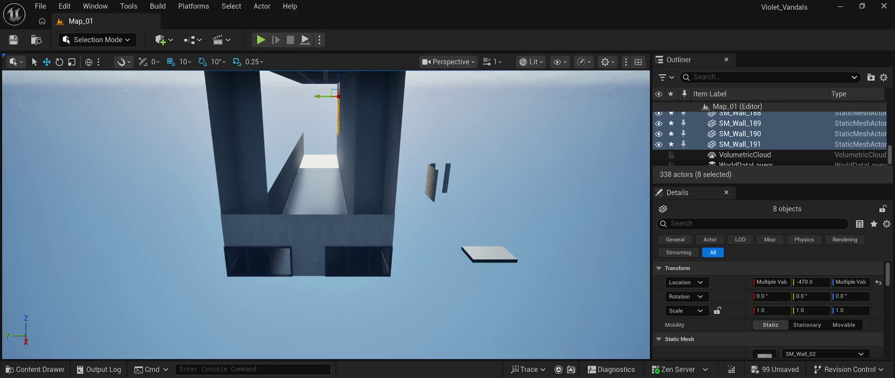
Step: Duplicate the centre column's lower wall panel, stacking copies at Z 898 and Z 1298
{"action": "left_click", "coordinate": [308, 230]}
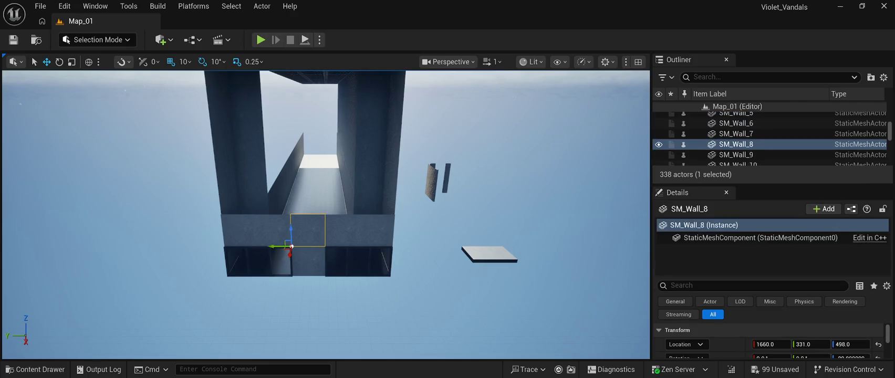
{"action": "key", "text": "ctrl+d"}
{"action": "left_click_drag", "start_coordinate": [292, 246], "coordinate": [294, 197]}
{"action": "scroll", "coordinate": [290, 214], "scroll_direction": "up", "scroll_amount": 6}
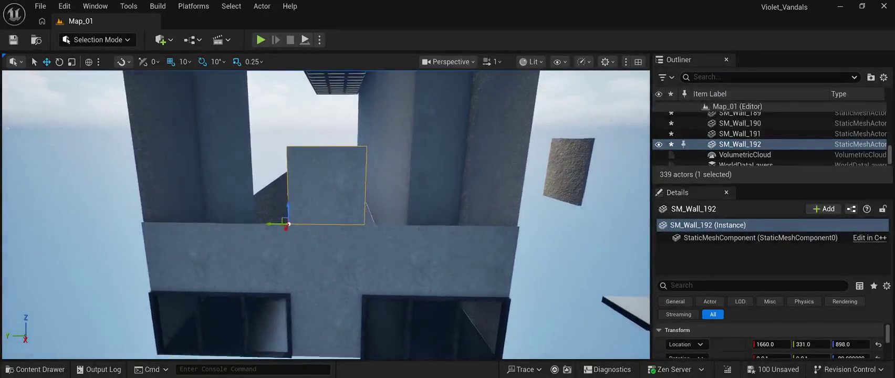
{"action": "key", "text": "f"}
{"action": "key", "text": "ctrl+d"}
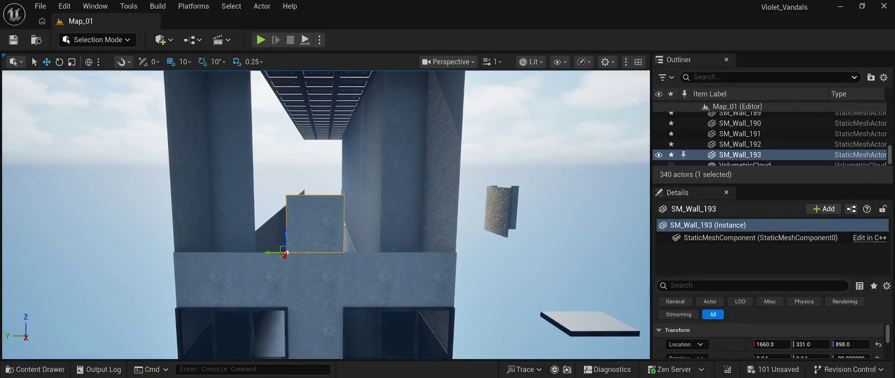
{"action": "left_click_drag", "start_coordinate": [289, 233], "coordinate": [289, 175]}
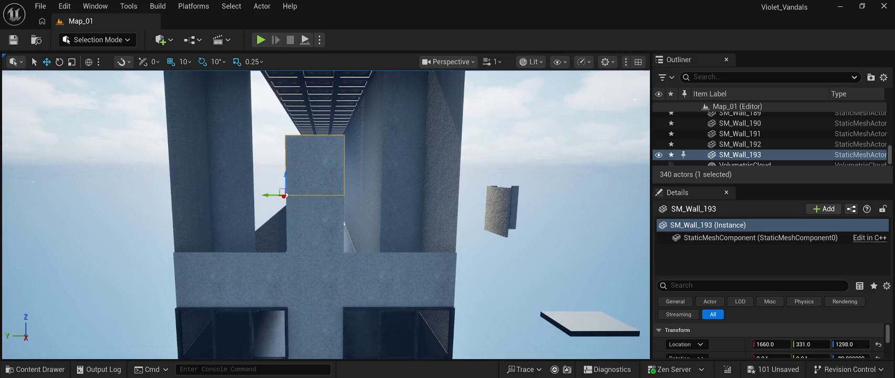
Step: Stack two more copies up to the ceiling beam, then select bottom panels SM_Wall_7 and SM_Wall_6
{"action": "key", "text": "ctrl+d"}
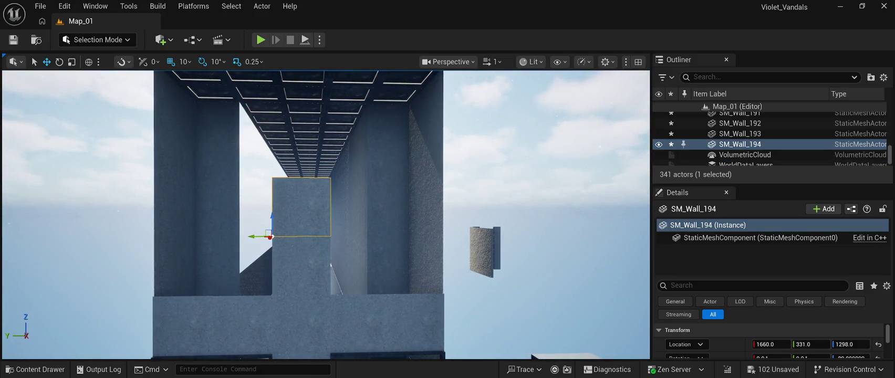
{"action": "left_click_drag", "start_coordinate": [271, 217], "coordinate": [282, 158]}
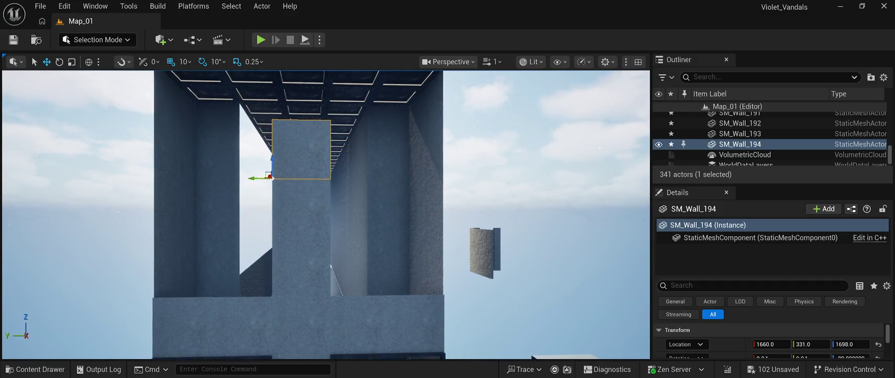
{"action": "key", "text": "ctrl+d"}
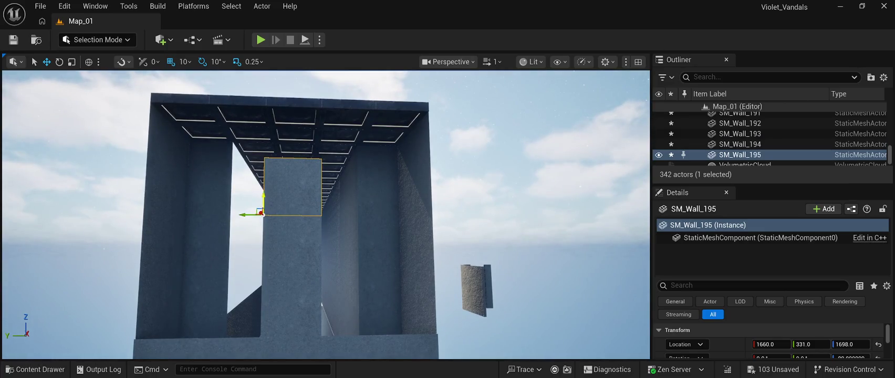
{"action": "mouse_move", "coordinate": [272, 141]}
{"action": "left_mouse_down"}
{"action": "mouse_move", "coordinate": [275, 102]}
{"action": "mouse_move", "coordinate": [278, 168]}
{"action": "left_mouse_up"}
{"action": "left_click_drag", "start_coordinate": [266, 234], "coordinate": [267, 226]}
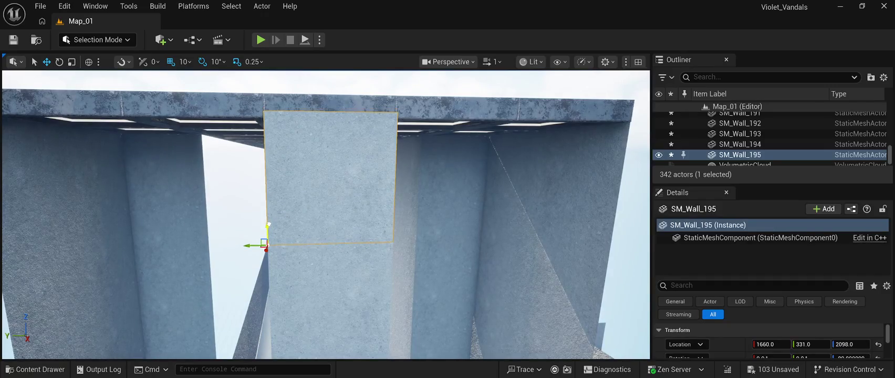
{"action": "mouse_move", "coordinate": [267, 231]}
{"action": "left_mouse_down"}
{"action": "mouse_move", "coordinate": [210, 236]}
{"action": "mouse_move", "coordinate": [210, 187]}
{"action": "mouse_move", "coordinate": [225, 222]}
{"action": "left_mouse_up"}
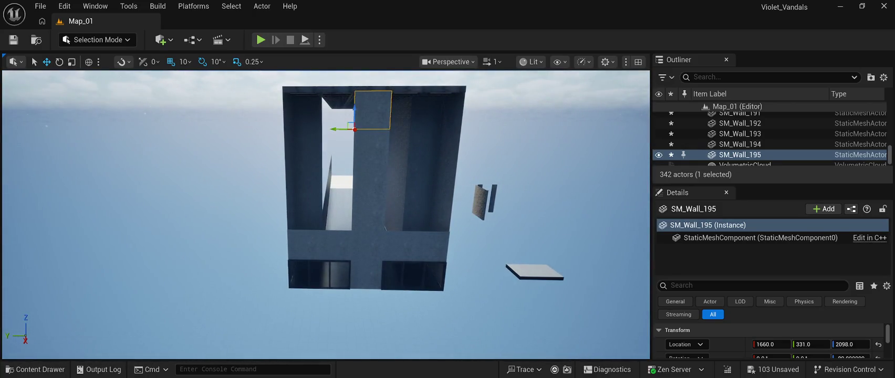
{"action": "left_click", "coordinate": [335, 245]}
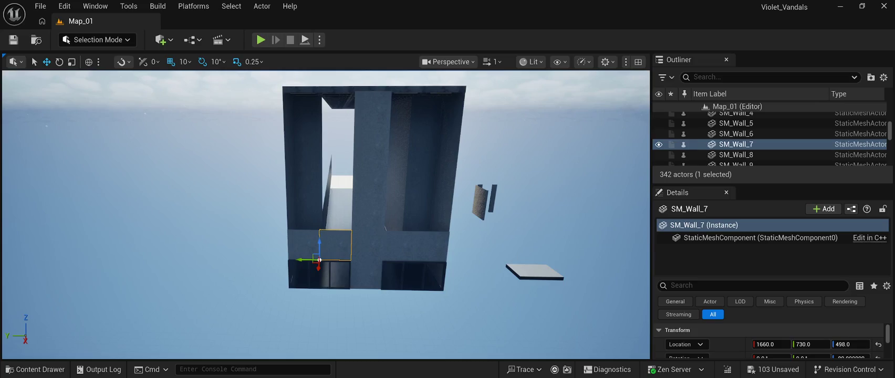
{"action": "left_click", "coordinate": [304, 245], "text": "ctrl"}
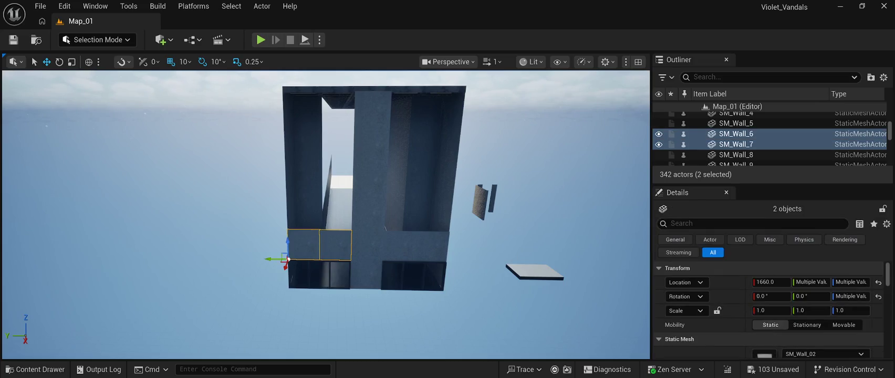
Step: Duplicate wall panels SM_Wall_6 and SM_Wall_7, raise them to the top, and copy the pair sideways
{"action": "key", "text": "ctrl+d"}
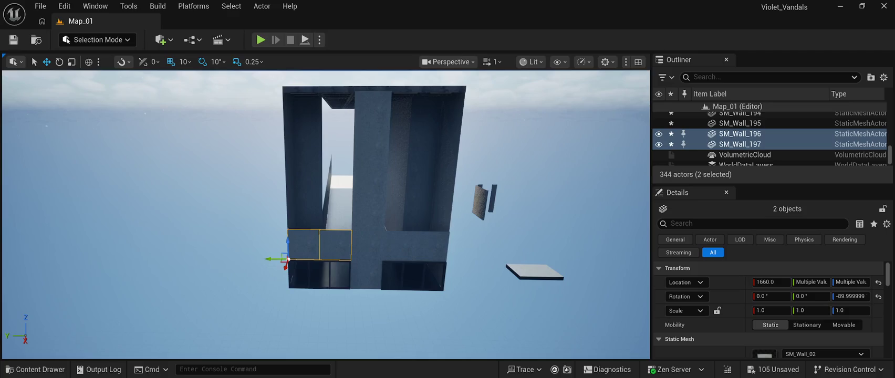
{"action": "left_click_drag", "start_coordinate": [287, 245], "coordinate": [309, 103]}
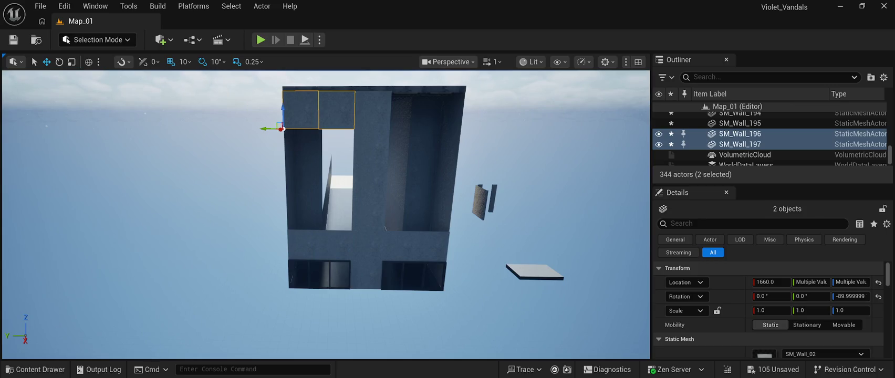
{"action": "left_click_drag", "start_coordinate": [270, 129], "coordinate": [369, 134]}
Step: Inspect the wall seam and nudge the new pair slightly to close it
{"action": "scroll", "coordinate": [370, 133], "scroll_direction": "up", "scroll_amount": 5}
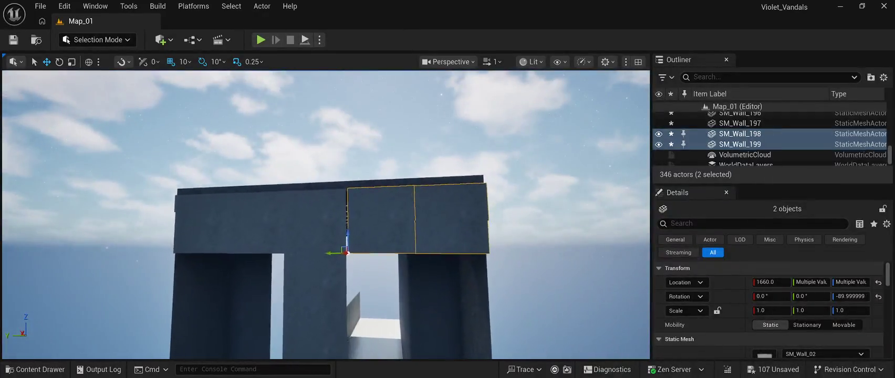
{"action": "scroll", "coordinate": [369, 133], "scroll_direction": "up", "scroll_amount": 5}
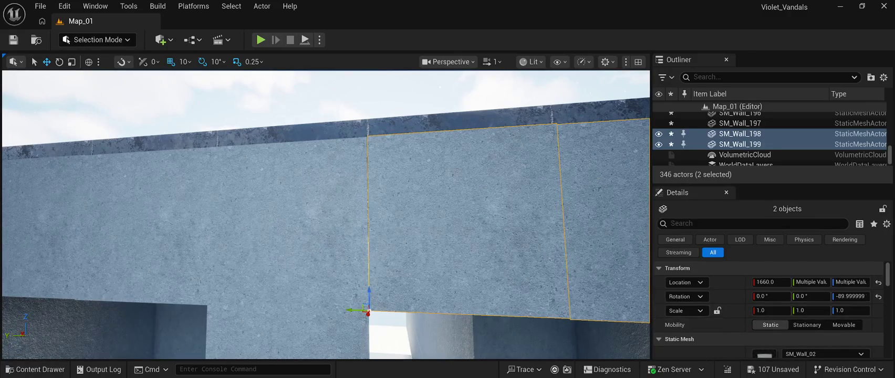
{"action": "key", "text": "a"}
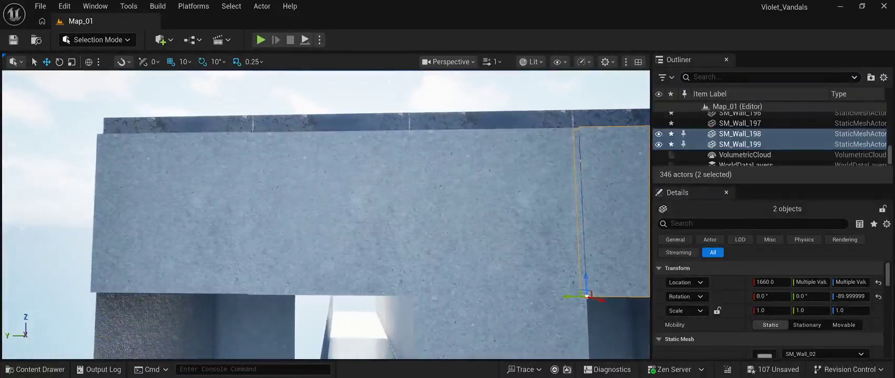
{"action": "key", "text": "d"}
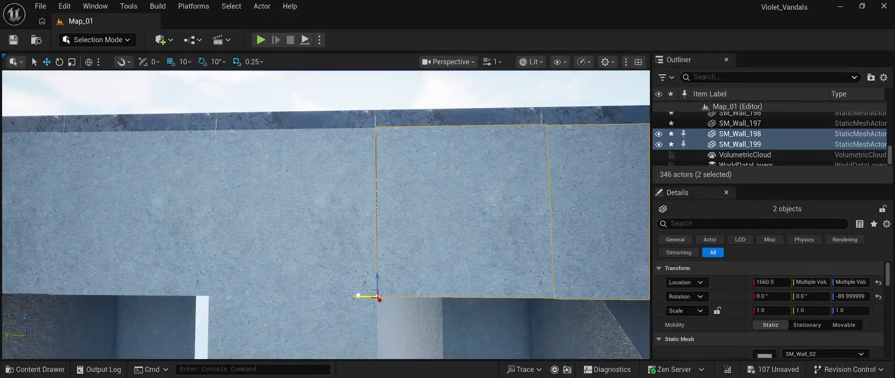
{"action": "key", "text": "d"}
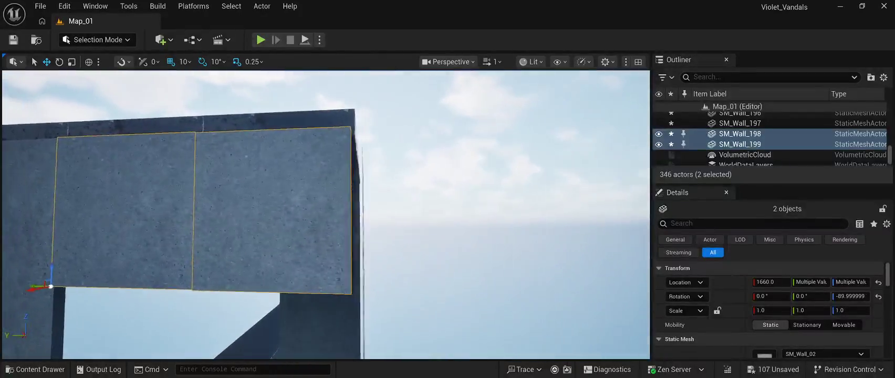
{"action": "key", "text": "w"}
{"action": "key", "text": "s"}
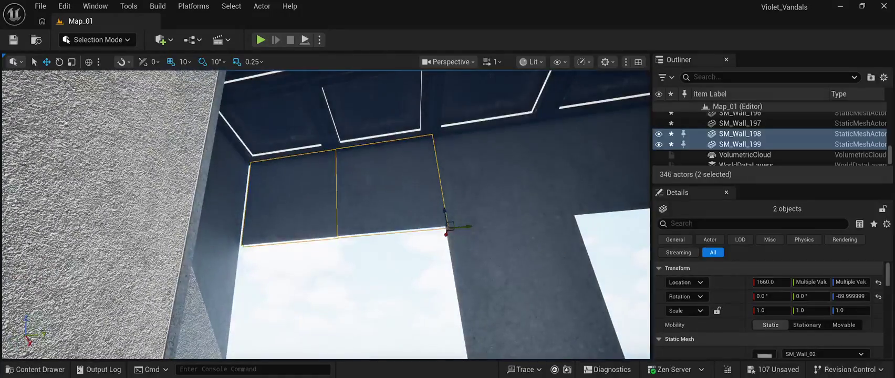
{"action": "left_click_drag", "start_coordinate": [465, 225], "coordinate": [463, 225]}
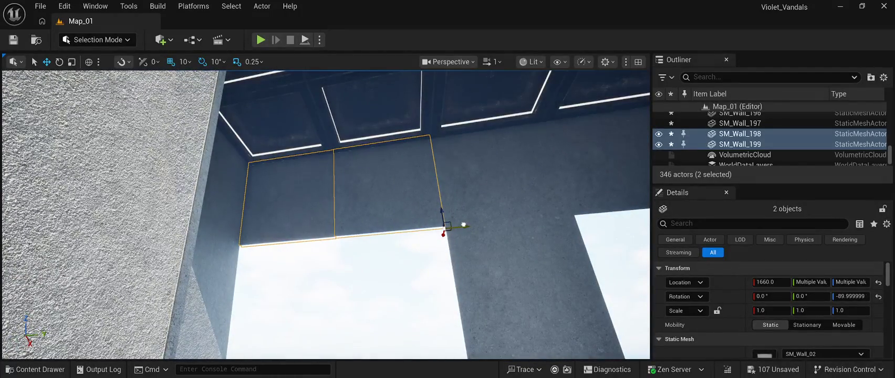
Step: Move upper wall panel SM_Wall_195 to Location Y 330
{"action": "left_click", "coordinate": [499, 173]}
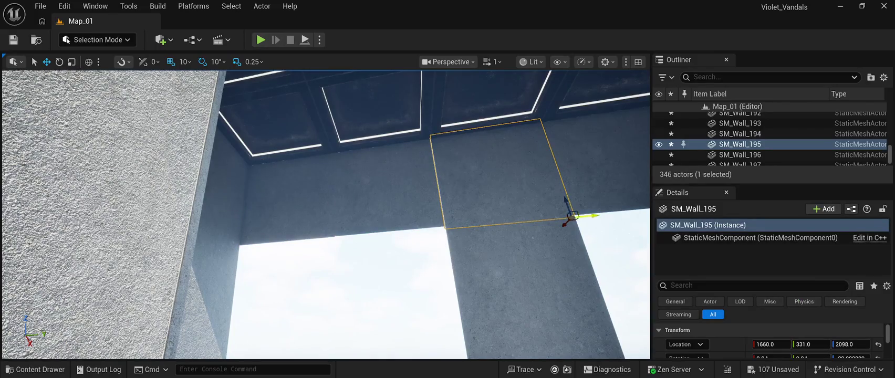
{"action": "left_click_drag", "start_coordinate": [593, 217], "coordinate": [593, 215]}
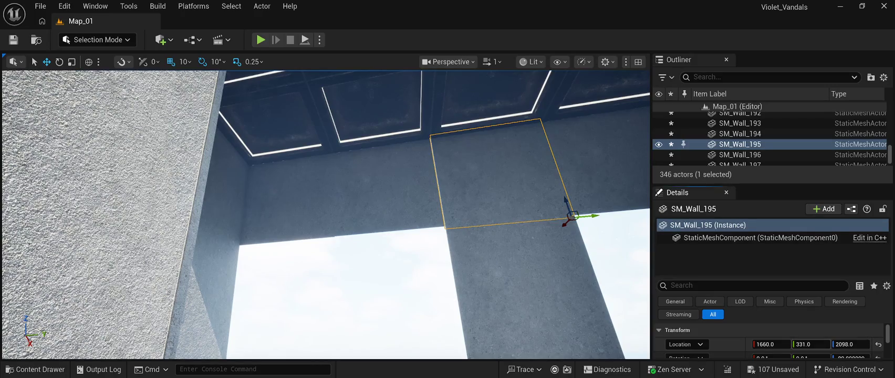
{"action": "left_click_drag", "start_coordinate": [812, 344], "coordinate": [809, 344]}
{"action": "scroll", "coordinate": [325, 215], "scroll_direction": "up", "scroll_amount": 5}
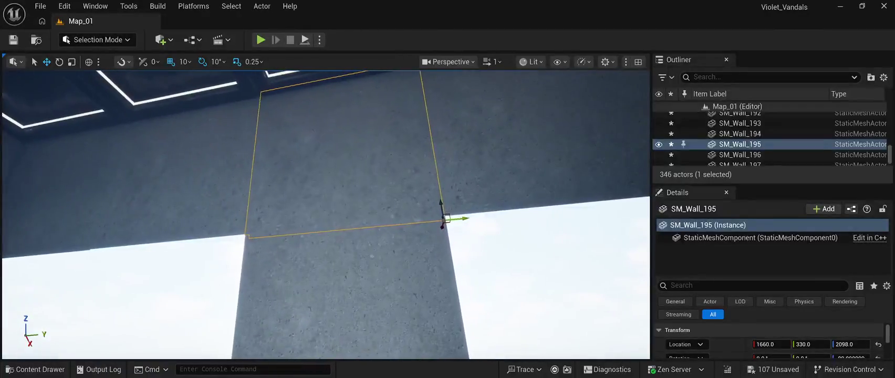
Step: Delete wall panels SM_Wall_6 and SM_Wall_7 above the lower window
{"action": "left_click", "coordinate": [525, 273]}
{"action": "mouse_move", "coordinate": [325, 215]}
{"action": "left_mouse_down"}
{"action": "mouse_move", "coordinate": [388, 184]}
{"action": "mouse_move", "coordinate": [451, 168]}
{"action": "left_mouse_up"}
{"action": "left_click", "coordinate": [428, 234]}
{"action": "left_click", "coordinate": [328, 236], "text": "ctrl"}
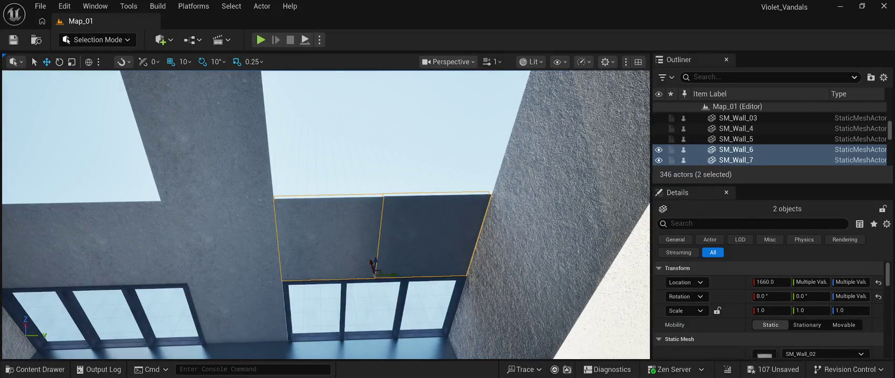
{"action": "key", "text": "Delete"}
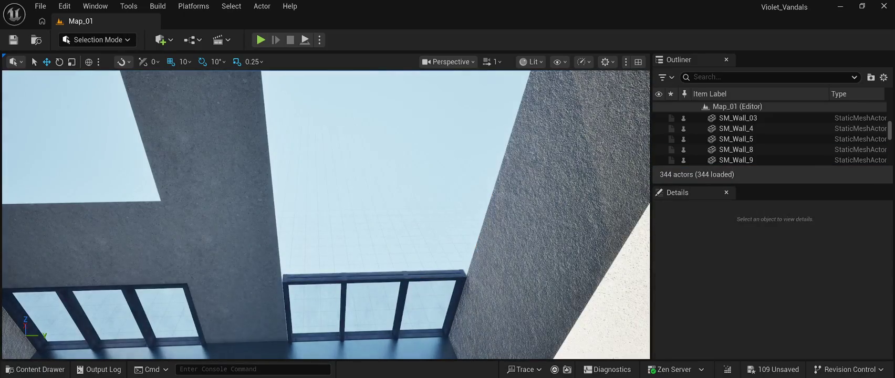
Step: Duplicate SM_Huge_Window_2 twice, stacking the copies above it up to Z 904
{"action": "left_click", "coordinate": [372, 307]}
{"action": "key", "text": "ctrl+d"}
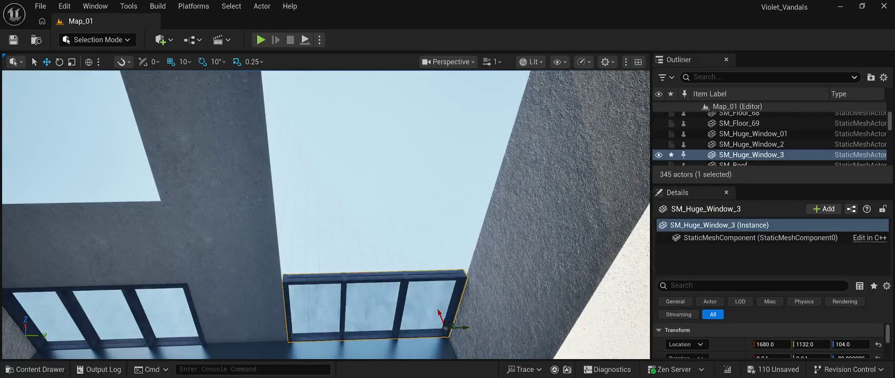
{"action": "mouse_move", "coordinate": [444, 310]}
{"action": "left_mouse_down"}
{"action": "mouse_move", "coordinate": [485, 144]}
{"action": "mouse_move", "coordinate": [485, 173]}
{"action": "mouse_move", "coordinate": [497, 165]}
{"action": "mouse_move", "coordinate": [496, 176]}
{"action": "left_mouse_up"}
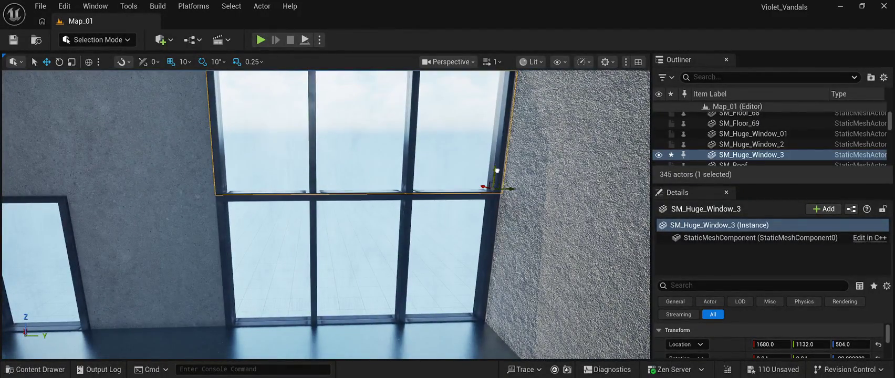
{"action": "key", "text": "f"}
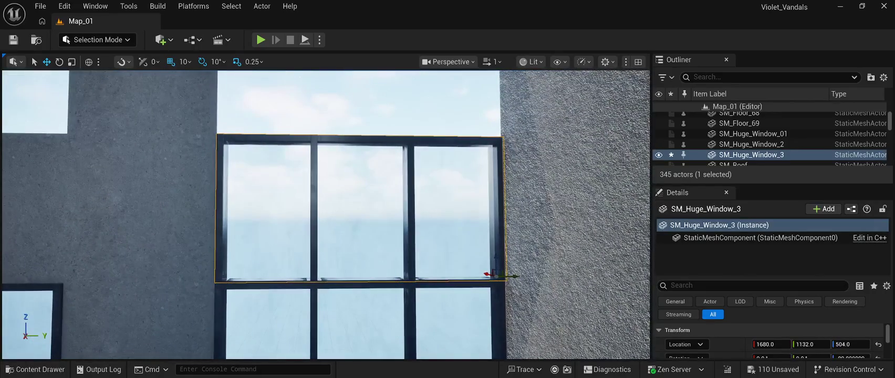
{"action": "key", "text": "ctrl+d"}
{"action": "mouse_move", "coordinate": [496, 259]}
{"action": "left_mouse_down"}
{"action": "mouse_move", "coordinate": [493, 122]}
{"action": "mouse_move", "coordinate": [469, 114]}
{"action": "mouse_move", "coordinate": [496, 120]}
{"action": "left_mouse_up"}
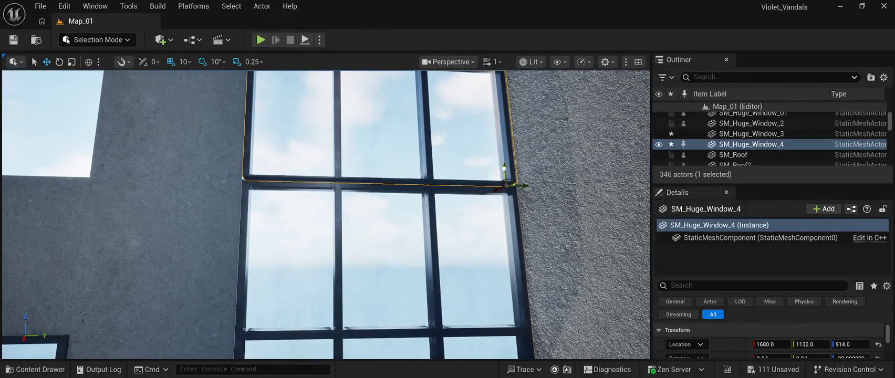
{"action": "mouse_move", "coordinate": [503, 169]}
{"action": "left_mouse_down"}
{"action": "mouse_move", "coordinate": [489, 157]}
{"action": "mouse_move", "coordinate": [480, 121]}
{"action": "mouse_move", "coordinate": [480, 158]}
{"action": "mouse_move", "coordinate": [464, 173]}
{"action": "left_mouse_up"}
Step: Duplicate the nebula sky actor, then stack two more windows at Z 1304 and Z 1694
{"action": "left_click", "coordinate": [503, 173]}
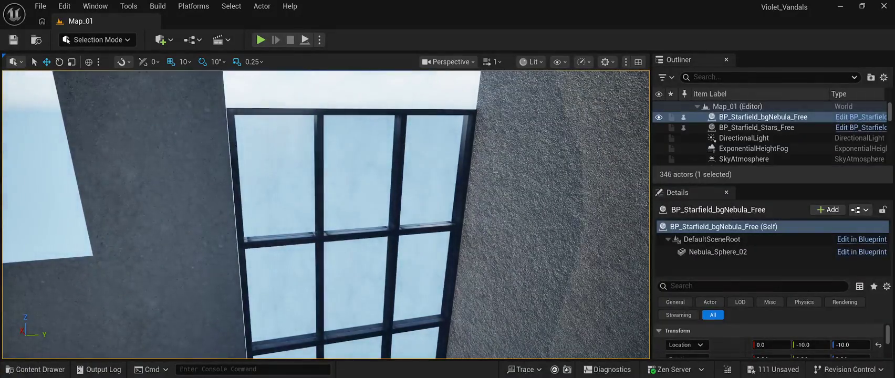
{"action": "key", "text": "ctrl+d"}
{"action": "left_click", "coordinate": [456, 221]}
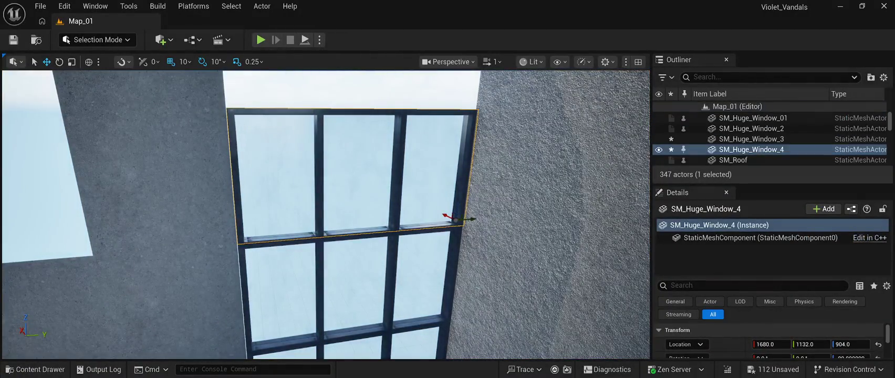
{"action": "key", "text": "ctrl+d"}
{"action": "left_click_drag", "start_coordinate": [457, 208], "coordinate": [442, 87]}
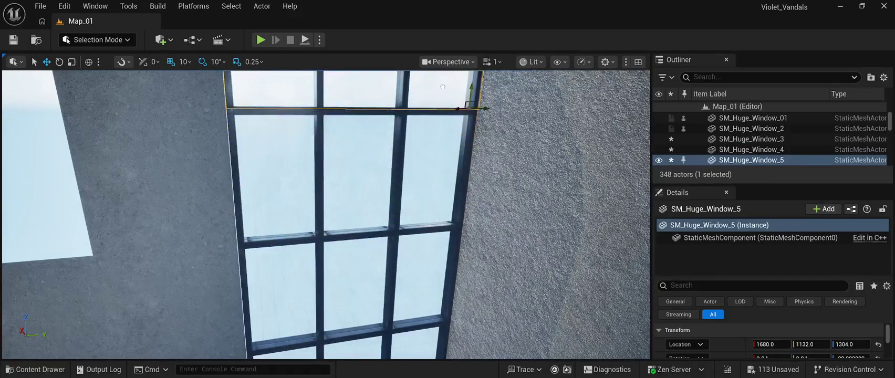
{"action": "key", "text": "f"}
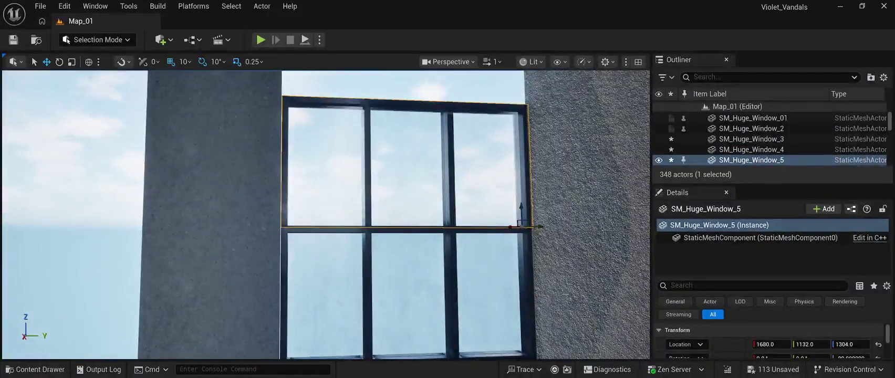
{"action": "key", "text": "ctrl+d"}
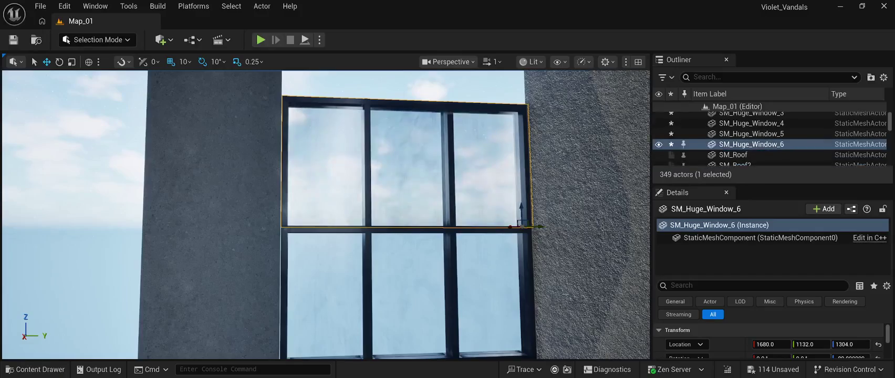
{"action": "left_click_drag", "start_coordinate": [520, 212], "coordinate": [509, 111]}
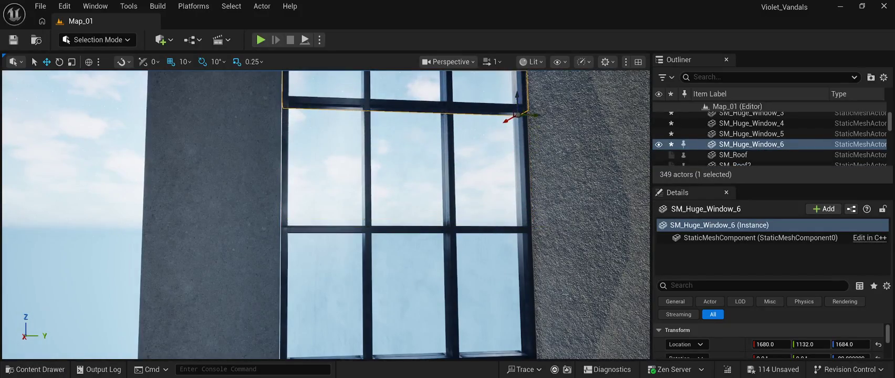
{"action": "left_click_drag", "start_coordinate": [505, 205], "coordinate": [504, 199]}
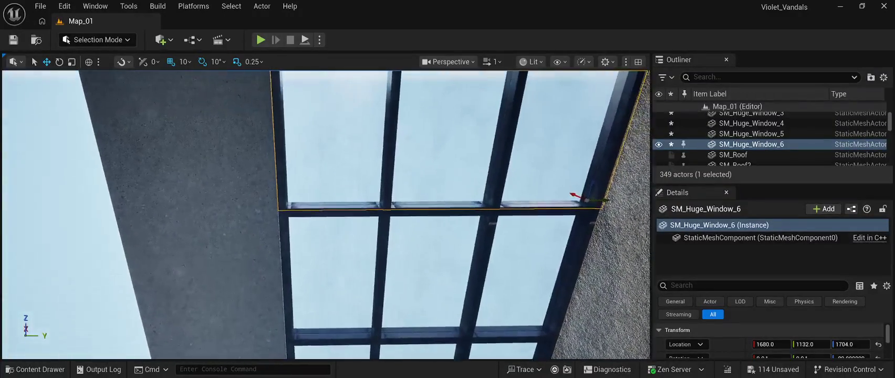
{"action": "left_click", "coordinate": [765, 128]}
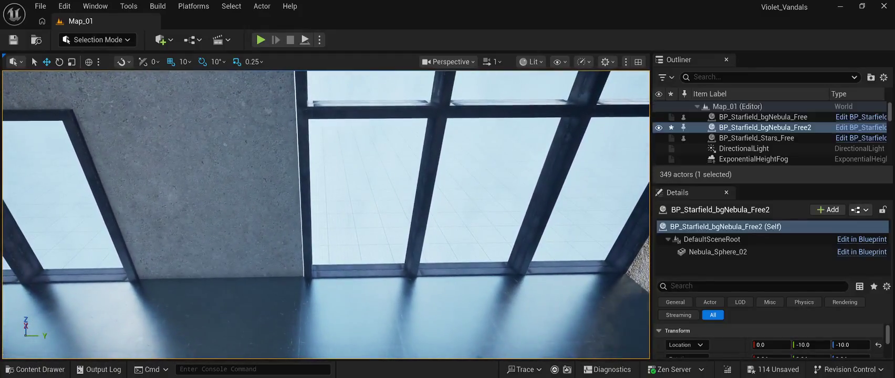
{"action": "left_click", "coordinate": [189, 189]}
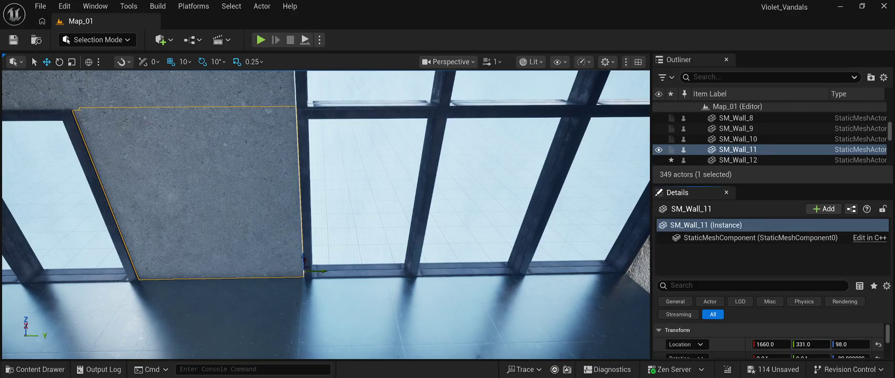
Step: Nudge SM_Wall_11 toward Y 330 and set upper panel SM_Wall_8 to Location Y 332
{"action": "left_click_drag", "start_coordinate": [810, 344], "coordinate": [808, 344]}
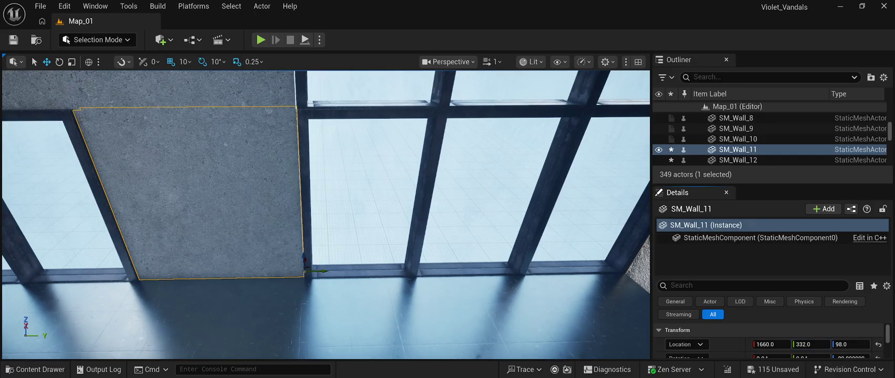
{"action": "left_click", "coordinate": [472, 184]}
{"action": "mouse_move", "coordinate": [325, 210]}
{"action": "left_mouse_down"}
{"action": "mouse_move", "coordinate": [357, 194]}
{"action": "mouse_move", "coordinate": [300, 172]}
{"action": "left_mouse_up"}
{"action": "left_click", "coordinate": [300, 172]}
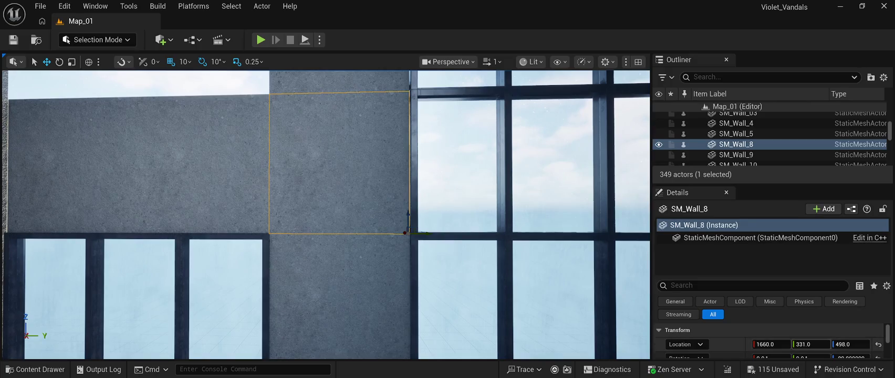
{"action": "left_click", "coordinate": [339, 297]}
{"action": "left_click", "coordinate": [339, 163]}
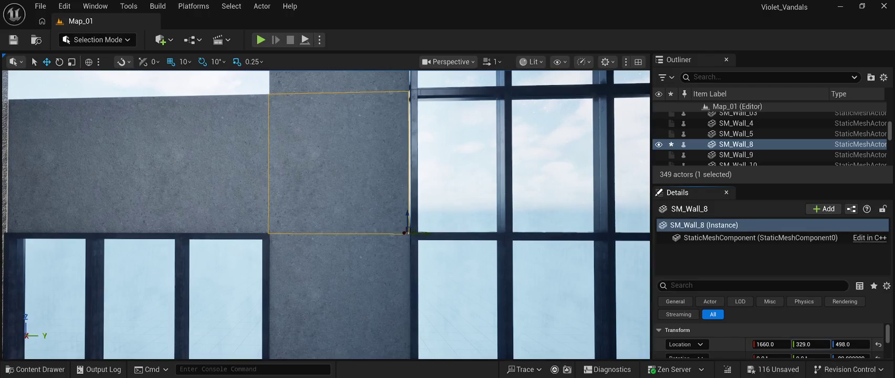
{"action": "left_click", "coordinate": [810, 344]}
{"action": "type", "text": "3"}
{"action": "key", "text": "Return"}
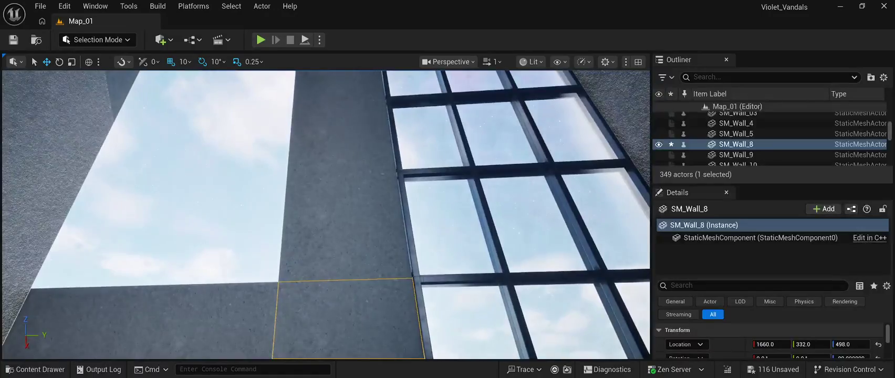
Step: Set SM_Wall_192, SM_Wall_193 and SM_Wall_194 to Location Y 332
{"action": "left_click", "coordinate": [341, 228]}
{"action": "left_click", "coordinate": [809, 344]}
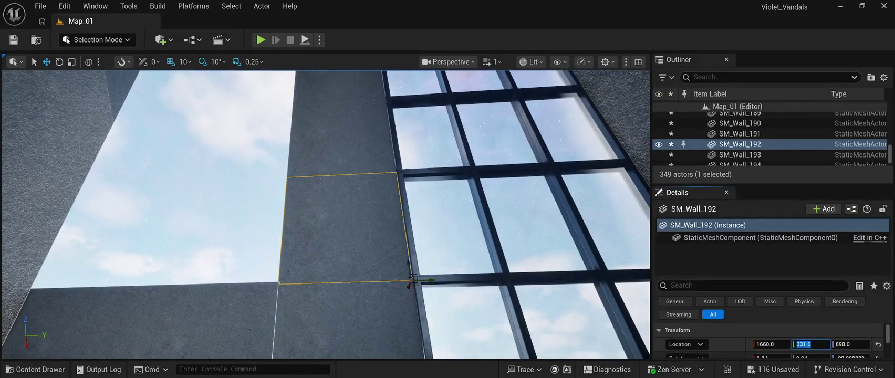
{"action": "type", "text": "332"}
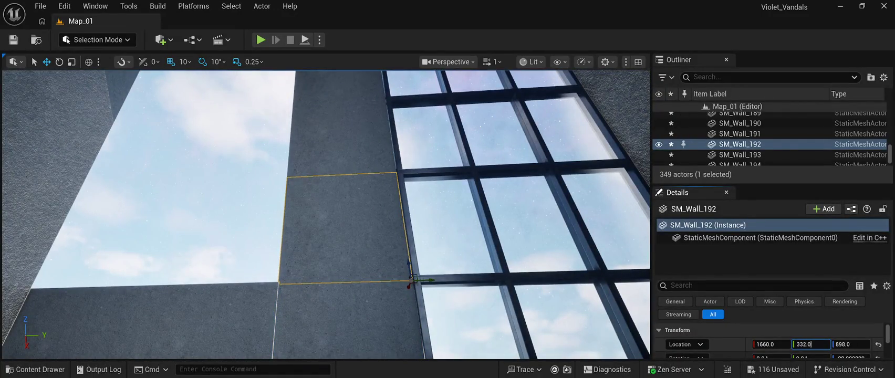
{"action": "left_click", "coordinate": [341, 139]}
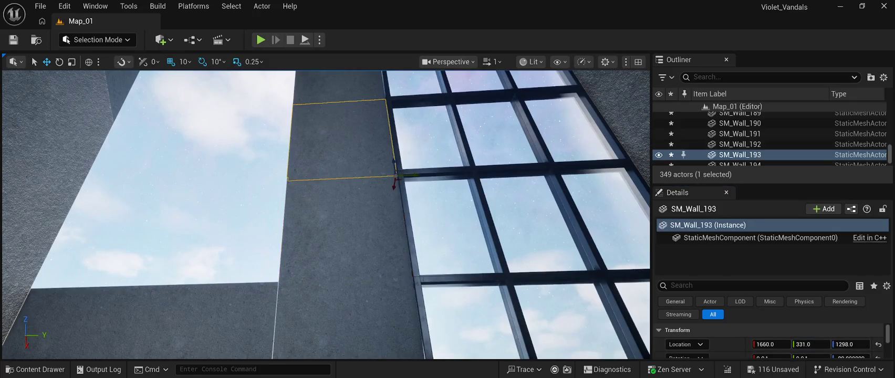
{"action": "left_click", "coordinate": [808, 344]}
{"action": "type", "text": "3"}
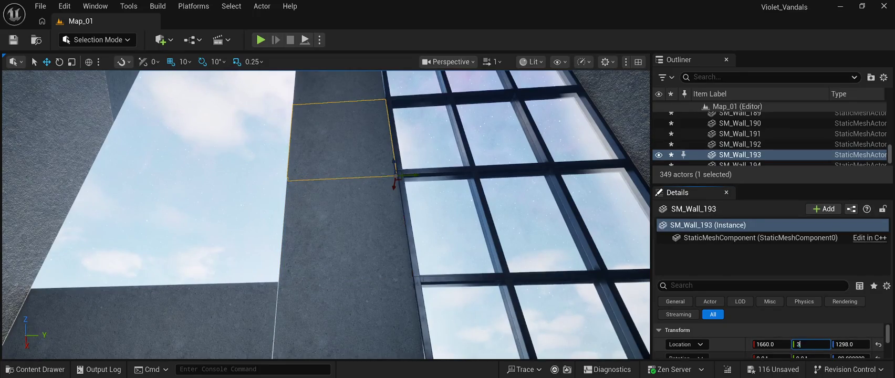
{"action": "key", "text": "Return"}
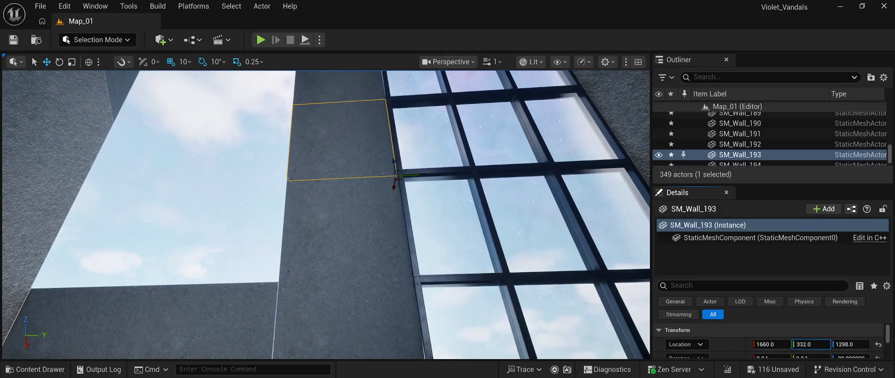
{"action": "key", "text": "f"}
{"action": "left_click", "coordinate": [349, 178]}
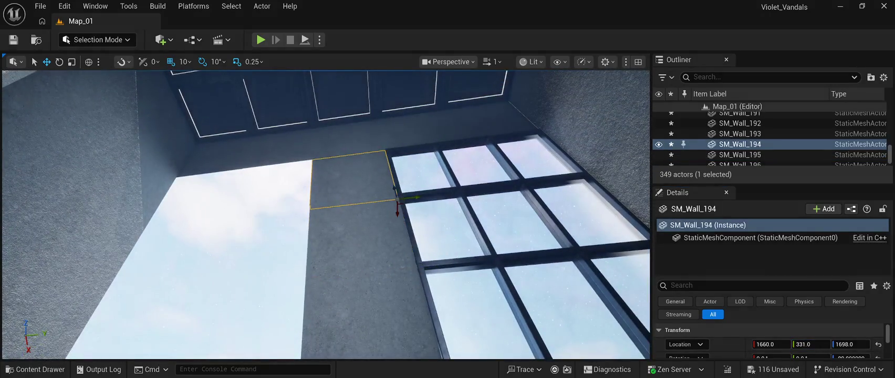
{"action": "left_click", "coordinate": [809, 344]}
{"action": "type", "text": "3"}
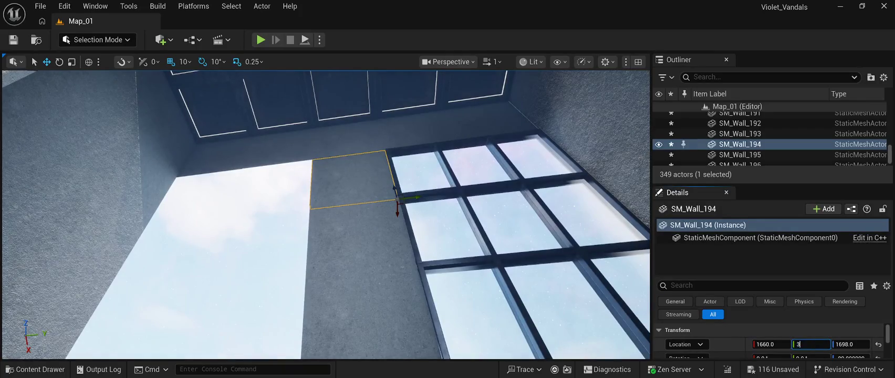
{"action": "key", "text": "Return"}
Step: Try Y 338 on SM_Wall_192, undo it, and set it to Y 333 instead
{"action": "left_click", "coordinate": [357, 252]}
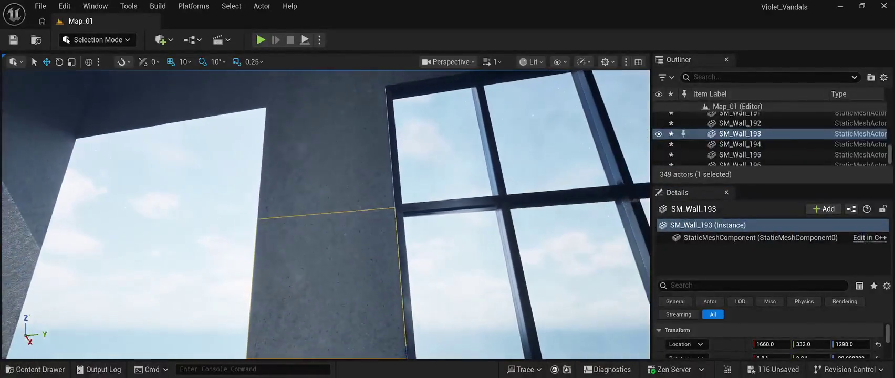
{"action": "left_click", "coordinate": [157, 236]}
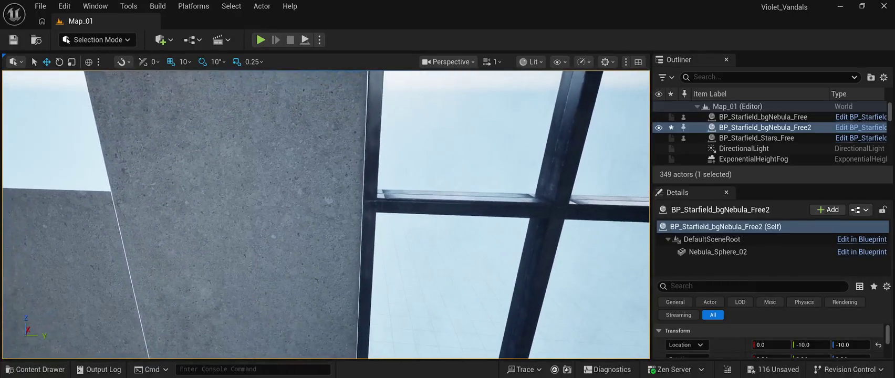
{"action": "left_click", "coordinate": [220, 137]}
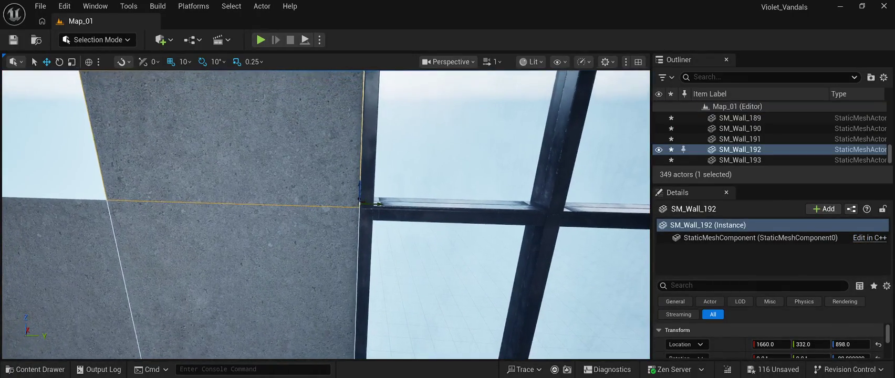
{"action": "left_click", "coordinate": [811, 343]}
{"action": "type", "text": "338"}
{"action": "key", "text": "Return"}
{"action": "key", "text": "ctrl+z"}
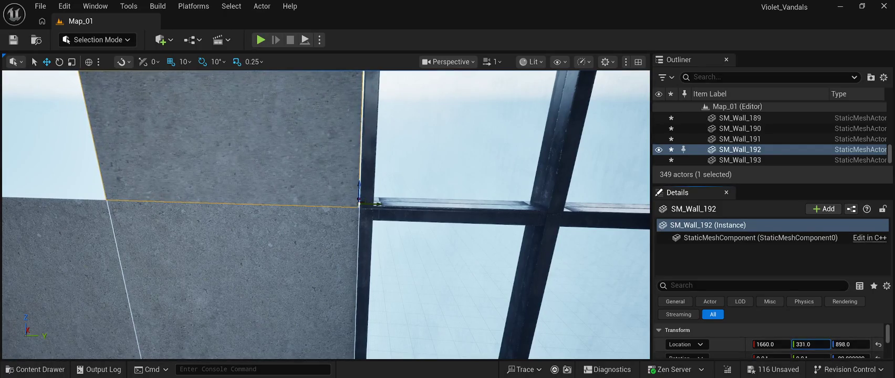
{"action": "type", "text": "333"}
{"action": "key", "text": "Return"}
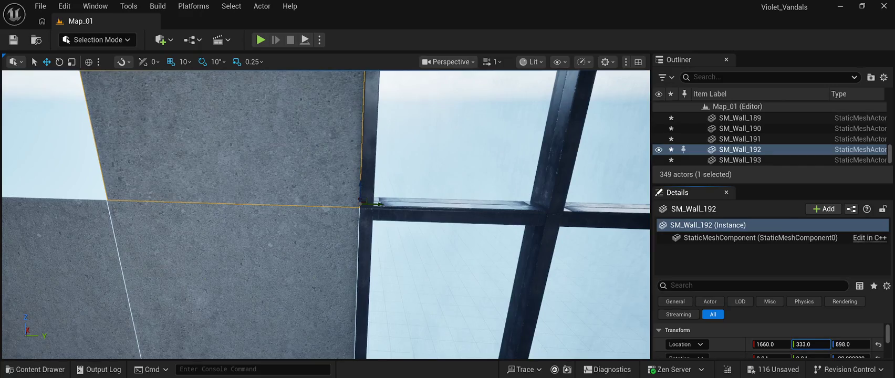
Step: Set wall panels SM_Wall_8 and SM_Wall_11 to Location Y 333
{"action": "left_click", "coordinate": [231, 279]}
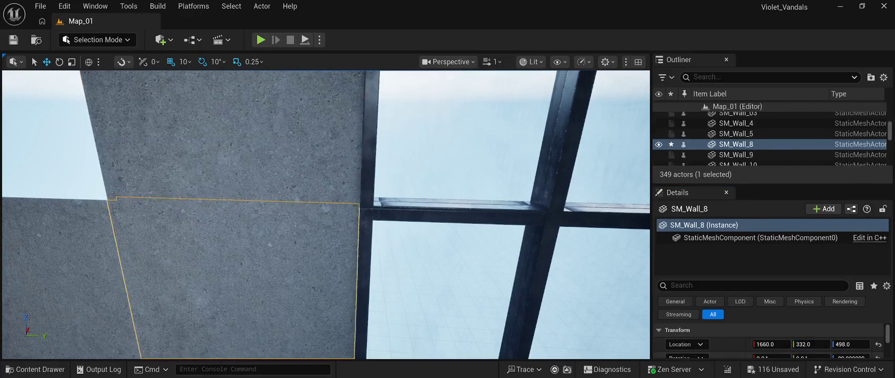
{"action": "left_click", "coordinate": [803, 344]}
{"action": "type", "text": "333"}
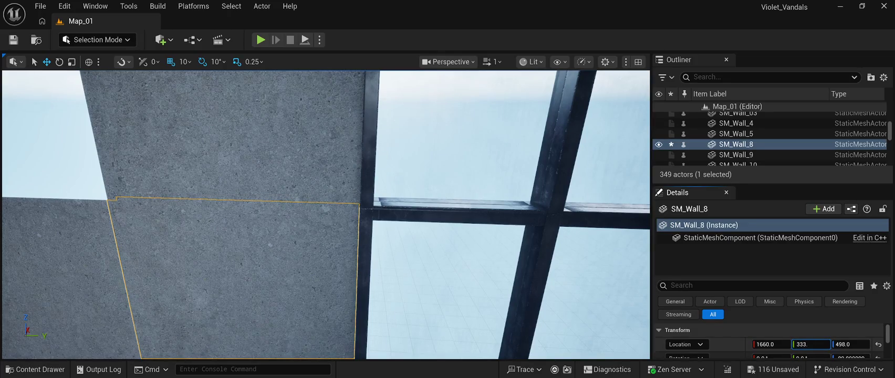
{"action": "key", "text": "Return"}
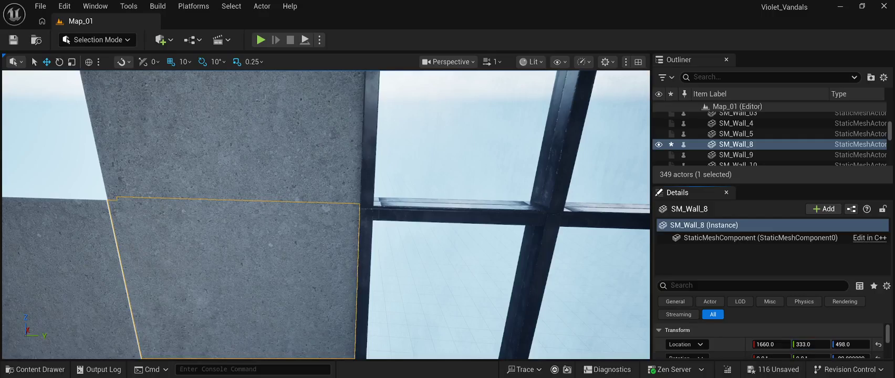
{"action": "left_click_drag", "start_coordinate": [325, 210], "coordinate": [326, 246]}
{"action": "left_click", "coordinate": [260, 326]}
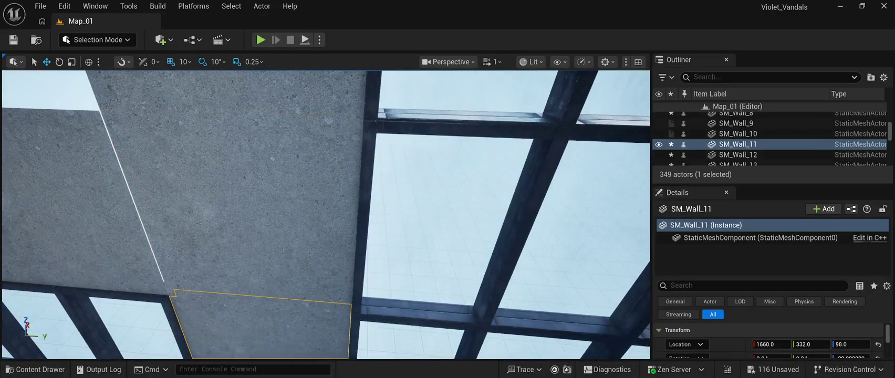
{"action": "left_click", "coordinate": [811, 345]}
{"action": "type", "text": "333.0"}
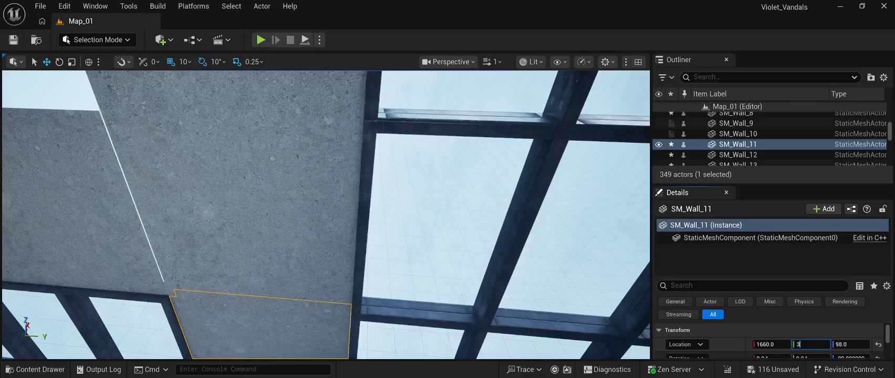
{"action": "key", "text": "Return"}
Step: Set SM_Wall_193 and SM_Wall_194 to Y 333, then select SM_Wall_9 above the window
{"action": "left_click_drag", "start_coordinate": [325, 210], "coordinate": [326, 147]}
{"action": "left_click", "coordinate": [236, 220]}
{"action": "left_click", "coordinate": [803, 344]}
{"action": "type", "text": "333.0"}
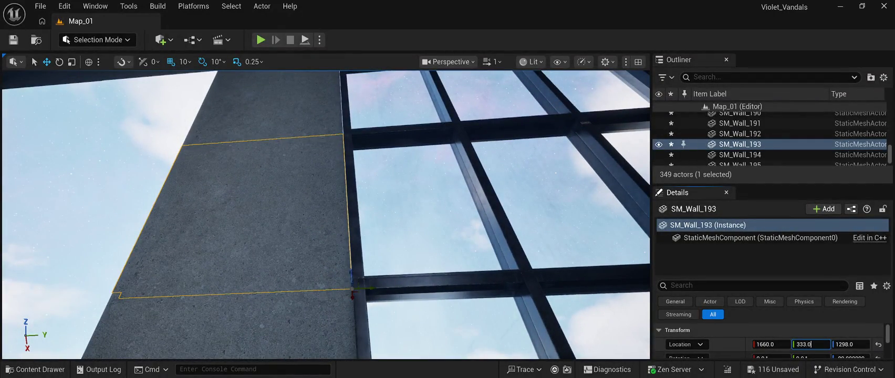
{"action": "key", "text": "Return"}
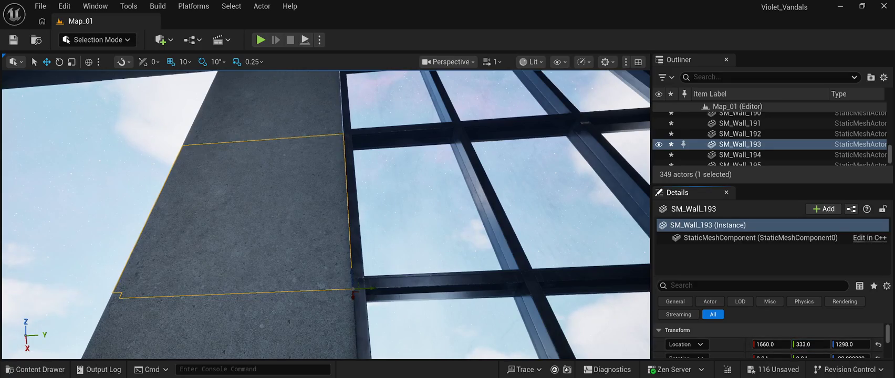
{"action": "left_click_drag", "start_coordinate": [325, 210], "coordinate": [326, 189]}
{"action": "left_click", "coordinate": [273, 194]}
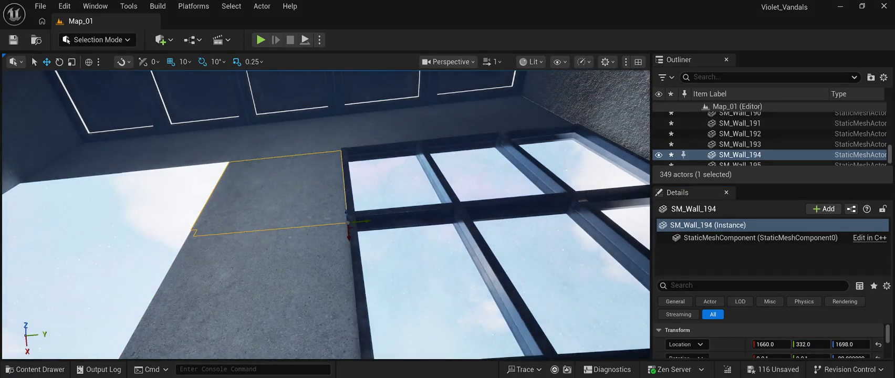
{"action": "left_click", "coordinate": [804, 344]}
{"action": "type", "text": "333.0"}
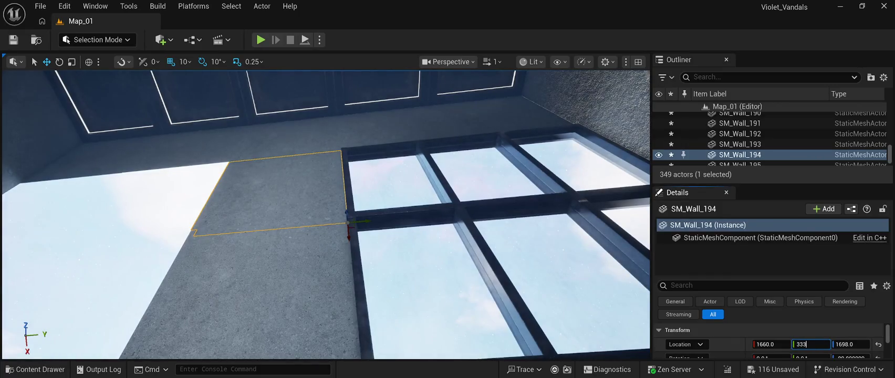
{"action": "key", "text": "Return"}
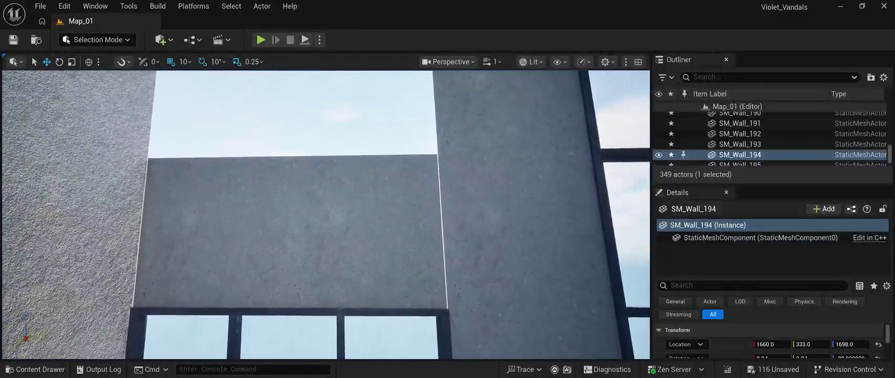
{"action": "left_click", "coordinate": [366, 231]}
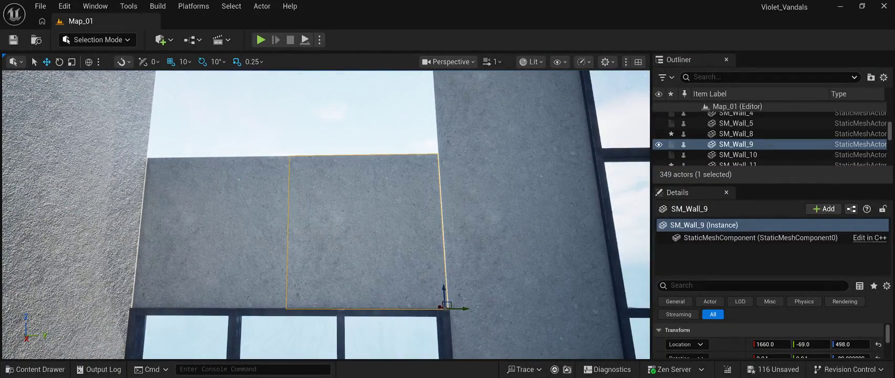
Step: Delete the SM_Wall_9 and SM_Wall_10 wall panels
{"action": "key", "text": "Delete"}
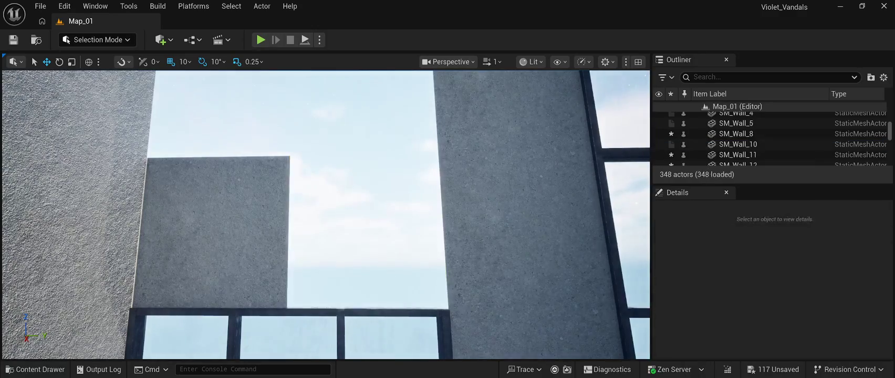
{"action": "left_click", "coordinate": [215, 231]}
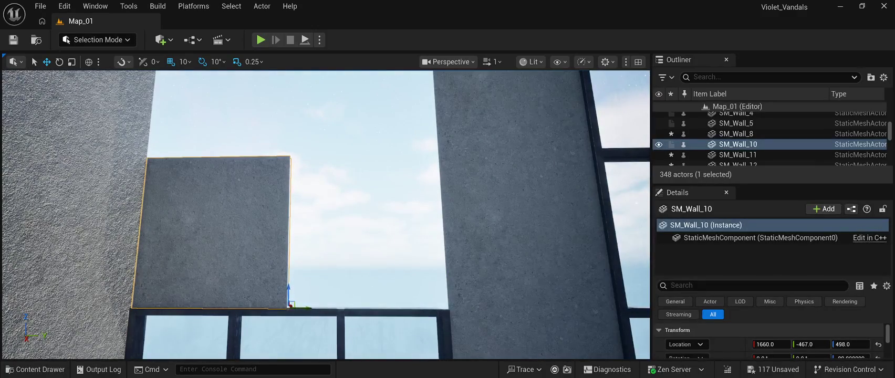
{"action": "key", "text": "Delete"}
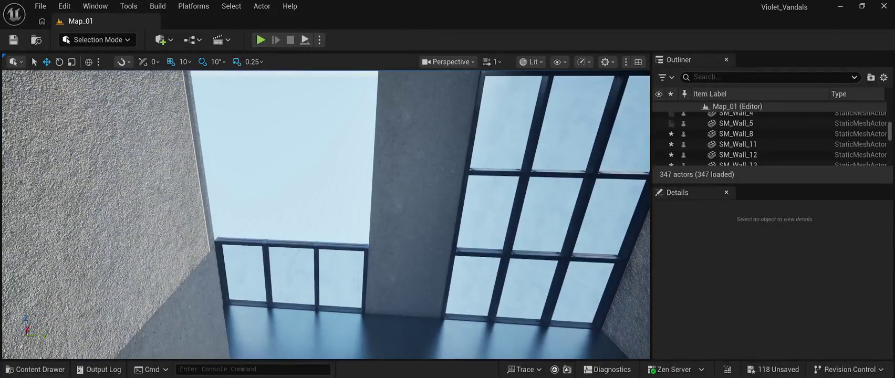
Step: Duplicate the huge window in the wall opening and raise the copy to Z 504
{"action": "left_click", "coordinate": [291, 273]}
{"action": "left_click_drag", "start_coordinate": [365, 293], "coordinate": [362, 222], "text": "alt"}
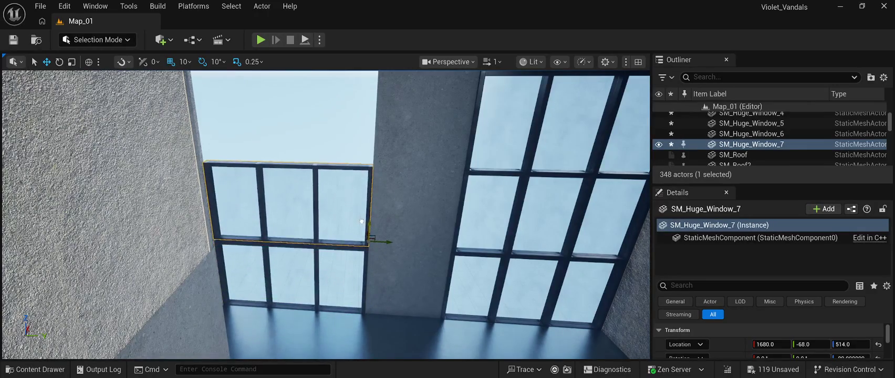
{"action": "key", "text": "f"}
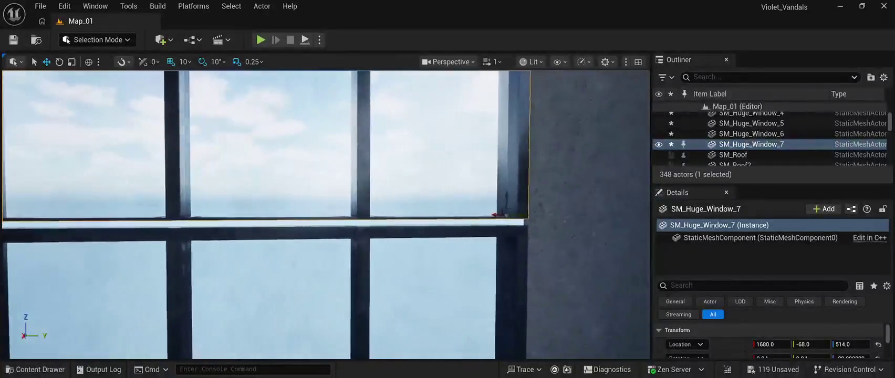
{"action": "left_click_drag", "start_coordinate": [481, 192], "coordinate": [470, 231]}
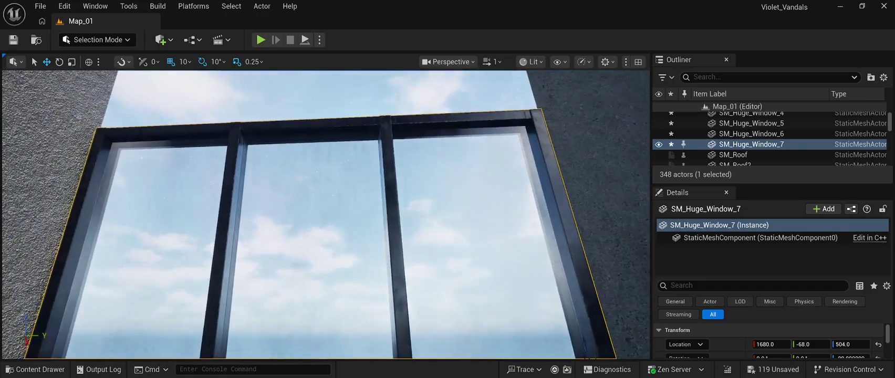
Step: Duplicate the huge window again and lift the copy higher up the concrete wall
{"action": "key", "text": "ctrl+d"}
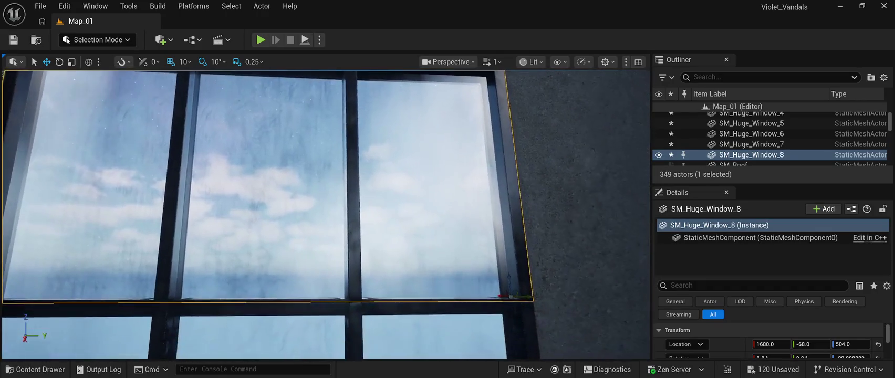
{"action": "mouse_move", "coordinate": [510, 296]}
{"action": "left_mouse_down"}
{"action": "mouse_move", "coordinate": [508, 150]}
{"action": "mouse_move", "coordinate": [485, 114]}
{"action": "mouse_move", "coordinate": [479, 200]}
{"action": "mouse_move", "coordinate": [479, 153]}
{"action": "mouse_move", "coordinate": [472, 173]}
{"action": "left_mouse_up"}
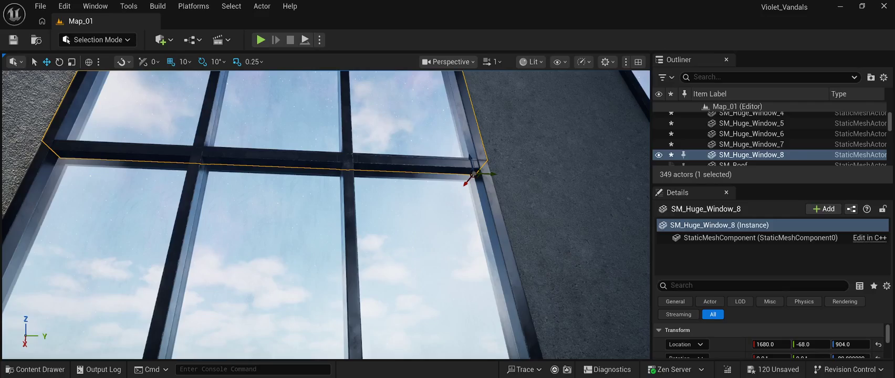
{"action": "mouse_move", "coordinate": [473, 173]}
{"action": "left_mouse_down"}
{"action": "mouse_move", "coordinate": [452, 131]}
{"action": "mouse_move", "coordinate": [430, 157]}
{"action": "mouse_move", "coordinate": [428, 197]}
{"action": "left_mouse_up"}
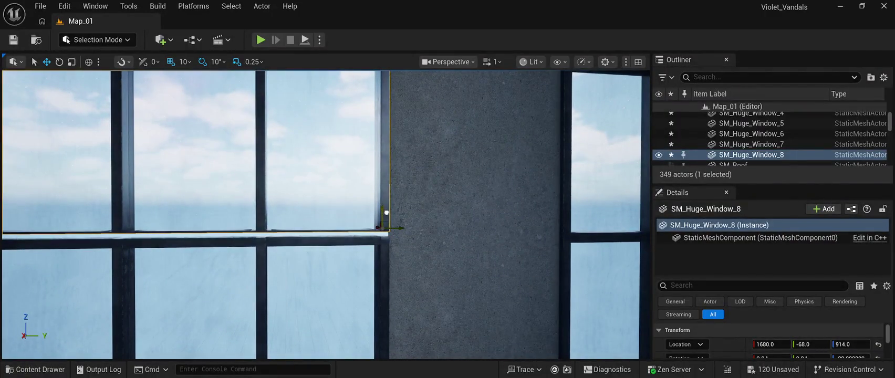
{"action": "left_click_drag", "start_coordinate": [384, 213], "coordinate": [388, 217]}
{"action": "key", "text": "f"}
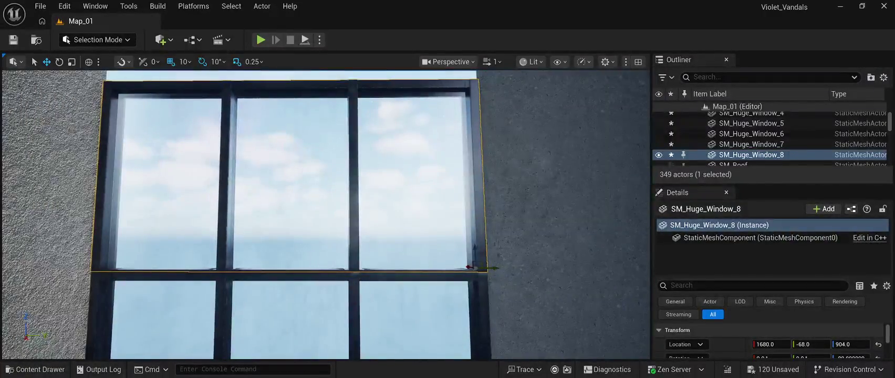
Step: Stack two more window copies above, with the topmost at Z 1704
{"action": "left_click_drag", "start_coordinate": [475, 252], "coordinate": [469, 73]}
{"action": "key", "text": "f"}
{"action": "mouse_move", "coordinate": [458, 154]}
{"action": "left_mouse_down"}
{"action": "mouse_move", "coordinate": [458, 137]}
{"action": "mouse_move", "coordinate": [460, 156]}
{"action": "left_mouse_up"}
{"action": "key", "text": "f"}
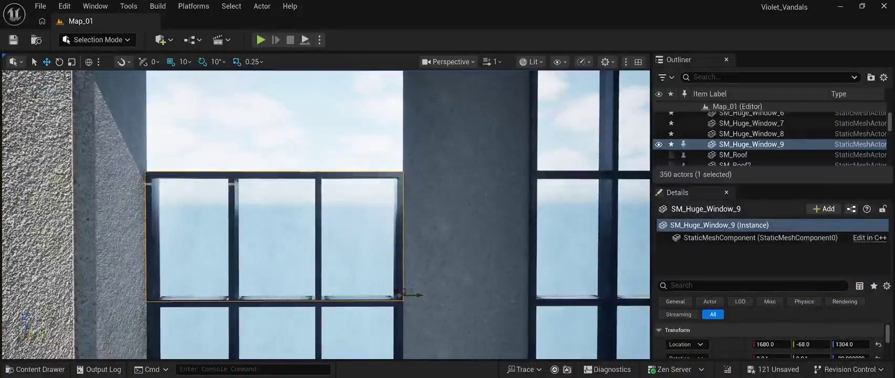
{"action": "key", "text": "ctrl+d"}
{"action": "left_click_drag", "start_coordinate": [400, 289], "coordinate": [405, 162]}
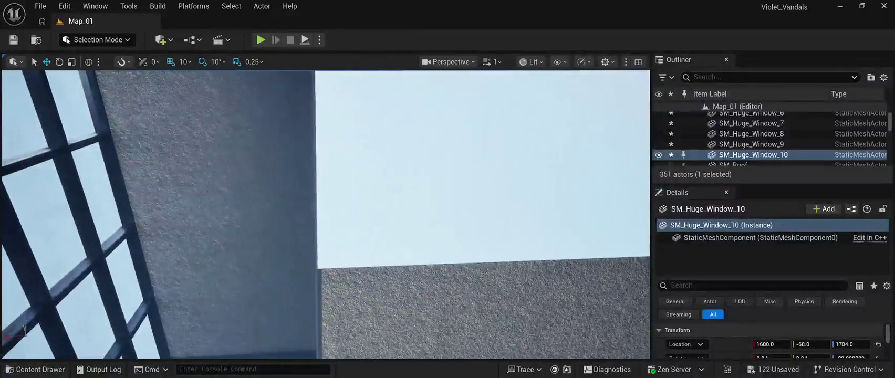
{"action": "left_click", "coordinate": [473, 158]}
{"action": "mouse_move", "coordinate": [325, 210]}
{"action": "left_mouse_down"}
{"action": "mouse_move", "coordinate": [273, 194]}
{"action": "mouse_move", "coordinate": [304, 220]}
{"action": "mouse_move", "coordinate": [328, 210]}
{"action": "left_mouse_up"}
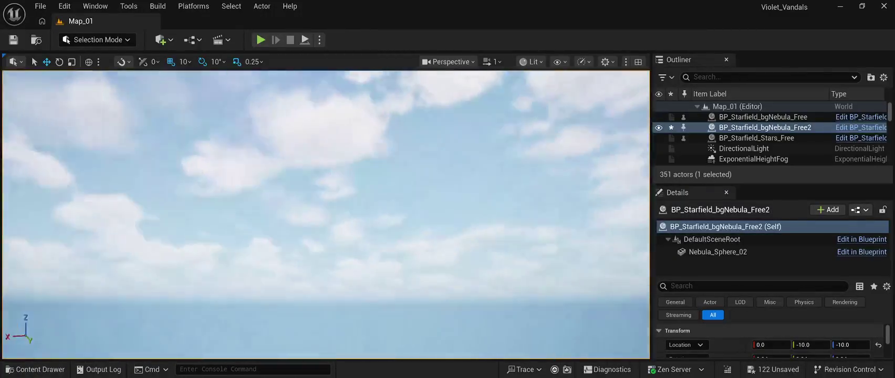
{"action": "mouse_move", "coordinate": [329, 210]}
{"action": "left_mouse_down"}
{"action": "mouse_move", "coordinate": [299, 234]}
{"action": "mouse_move", "coordinate": [297, 221]}
{"action": "mouse_move", "coordinate": [299, 231]}
{"action": "left_mouse_up"}
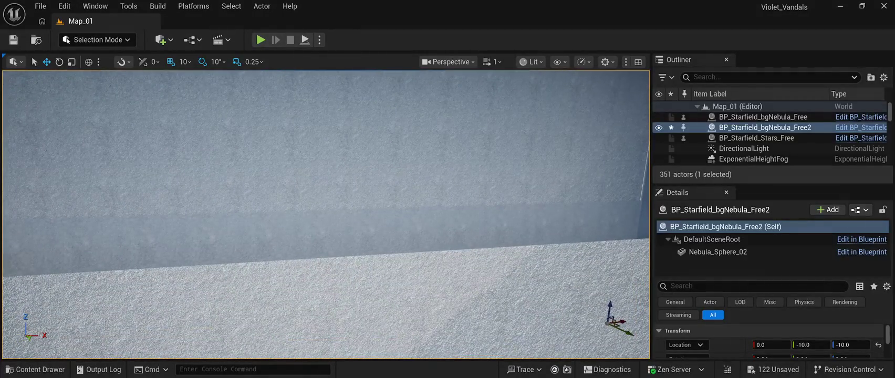
{"action": "left_click_drag", "start_coordinate": [299, 231], "coordinate": [305, 210]}
{"action": "key", "text": "alt+p"}
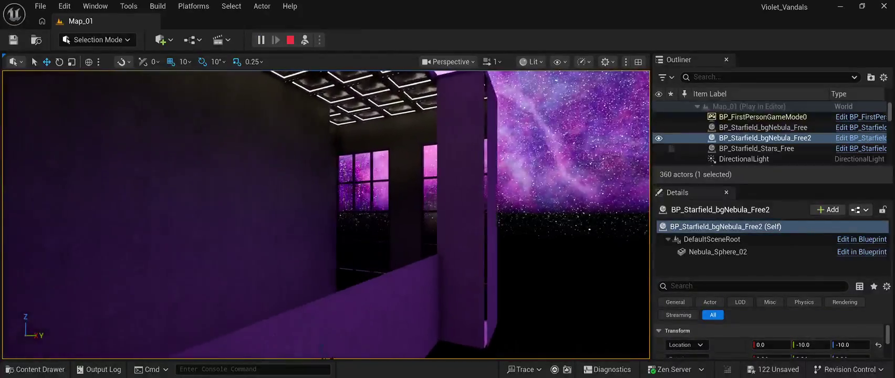
{"action": "mouse_move", "coordinate": [325, 215]}
{"action": "left_mouse_down"}
{"action": "mouse_move", "coordinate": [284, 210]}
{"action": "mouse_move", "coordinate": [287, 179]}
{"action": "mouse_move", "coordinate": [260, 194]}
{"action": "mouse_move", "coordinate": [247, 173]}
{"action": "mouse_move", "coordinate": [357, 184]}
{"action": "mouse_move", "coordinate": [362, 157]}
{"action": "left_mouse_up"}
{"action": "key", "text": "w"}
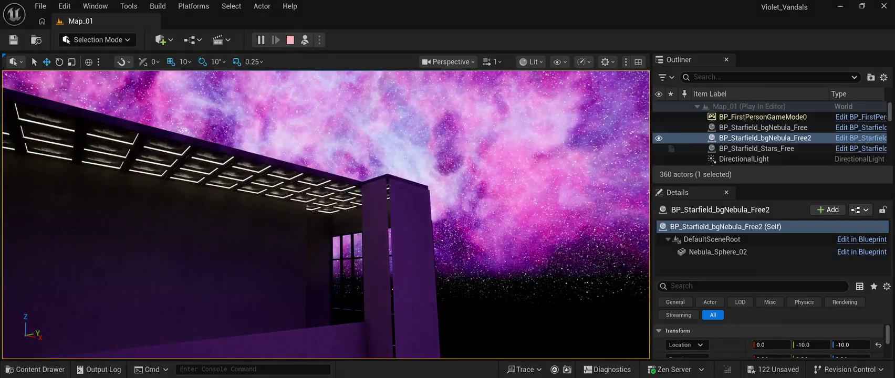
{"action": "key", "text": "Escape"}
{"action": "mouse_move", "coordinate": [326, 210]}
{"action": "left_mouse_down"}
{"action": "mouse_move", "coordinate": [355, 215]}
{"action": "mouse_move", "coordinate": [310, 214]}
{"action": "mouse_move", "coordinate": [336, 202]}
{"action": "left_mouse_up"}
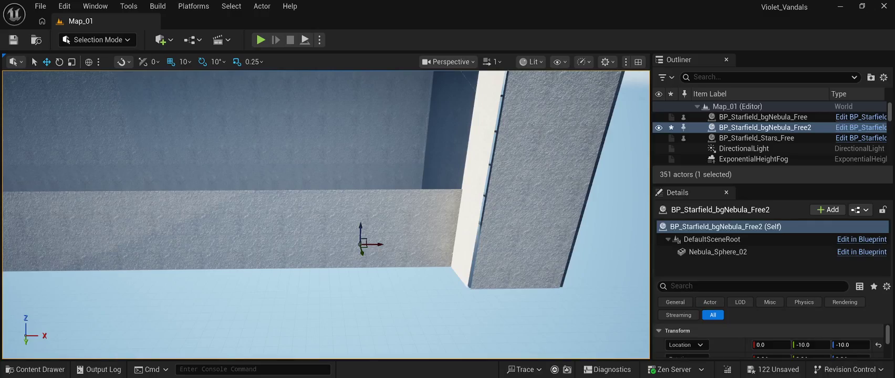
Step: Copy the wall panels at the gap edge leftward along the lower wall strip
{"action": "left_click", "coordinate": [435, 248]}
{"action": "left_click", "coordinate": [441, 209], "text": "ctrl"}
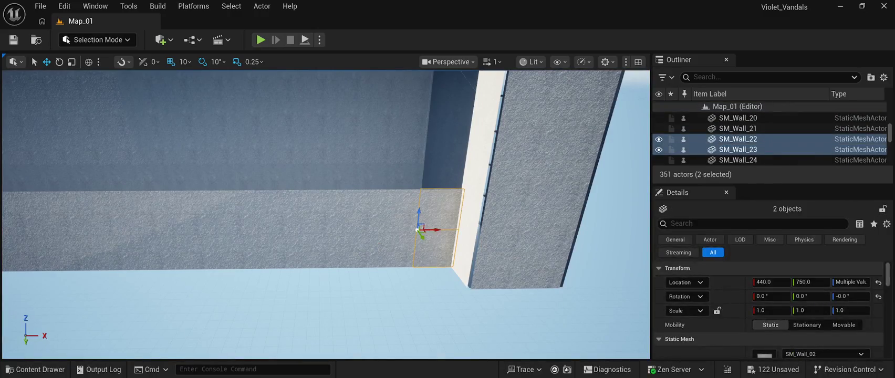
{"action": "left_click", "coordinate": [394, 248], "text": "ctrl"}
{"action": "left_click", "coordinate": [389, 267]}
{"action": "mouse_move", "coordinate": [375, 255]}
{"action": "left_mouse_down"}
{"action": "mouse_move", "coordinate": [375, 217]}
{"action": "mouse_move", "coordinate": [348, 230]}
{"action": "left_mouse_up"}
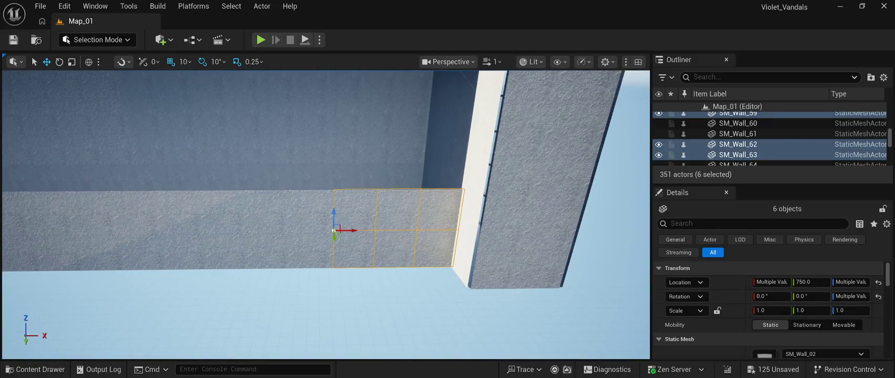
Step: Add the upper and lower SM_Wall panels along the two-row run to the selection
{"action": "left_click", "coordinate": [313, 249], "text": "ctrl"}
{"action": "left_click", "coordinate": [312, 210], "text": "ctrl"}
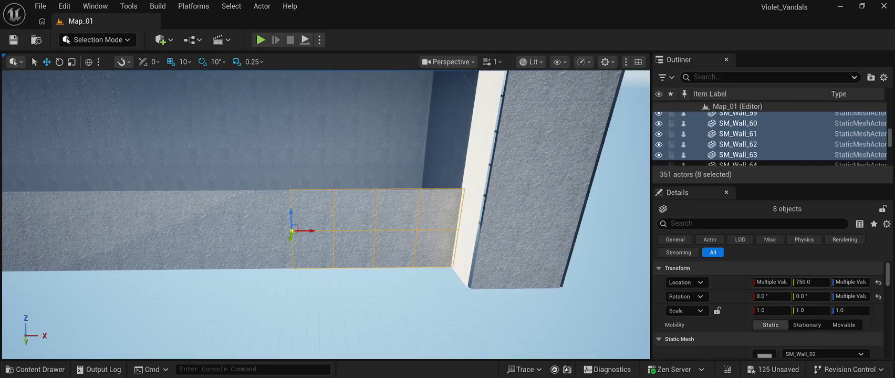
{"action": "left_click", "coordinate": [269, 249], "text": "ctrl"}
{"action": "left_click", "coordinate": [268, 210], "text": "ctrl"}
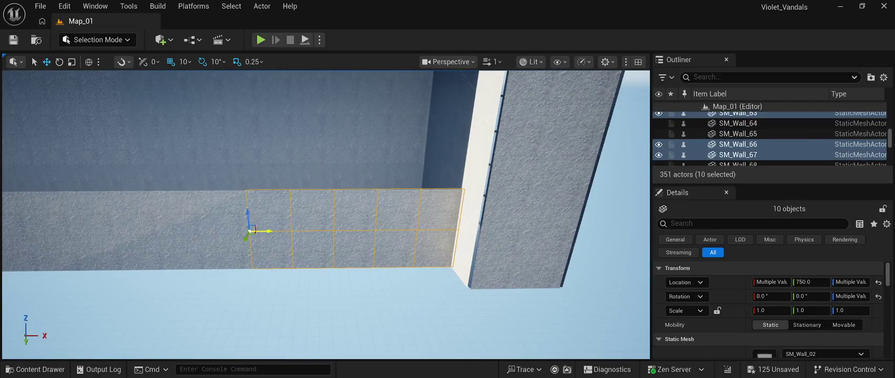
{"action": "left_click", "coordinate": [227, 251], "text": "ctrl"}
{"action": "left_click", "coordinate": [227, 210], "text": "ctrl"}
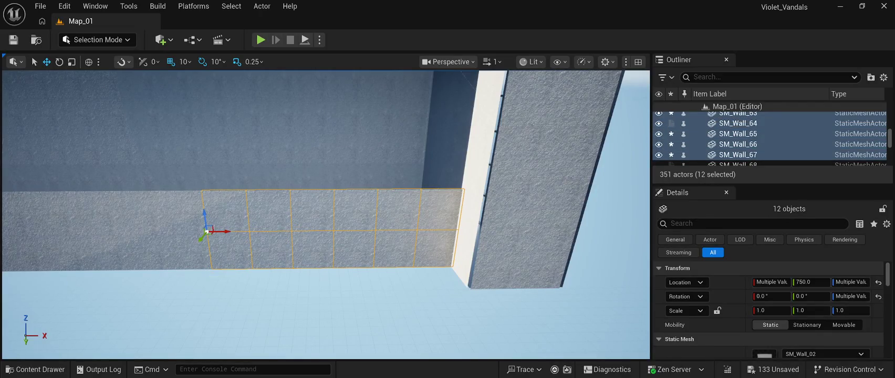
{"action": "left_click", "coordinate": [278, 251], "text": "ctrl"}
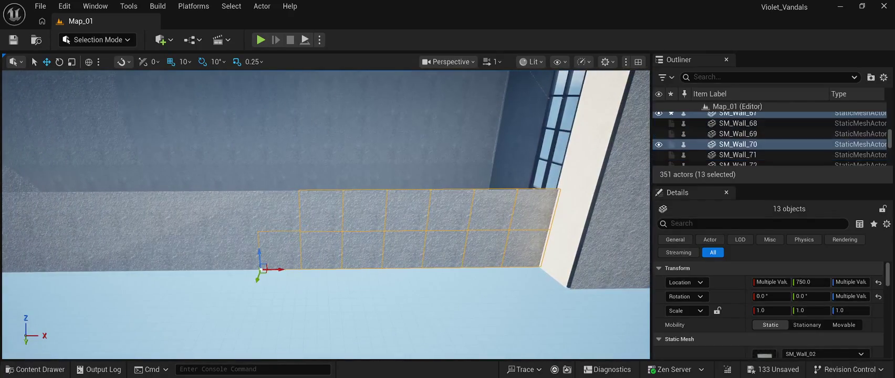
{"action": "left_click", "coordinate": [277, 210], "text": "ctrl"}
{"action": "left_click", "coordinate": [231, 252], "text": "ctrl"}
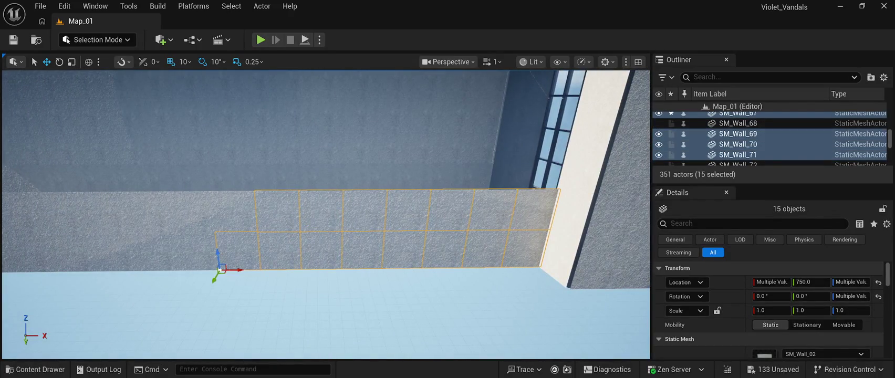
{"action": "left_click", "coordinate": [231, 210], "text": "ctrl"}
{"action": "left_click", "coordinate": [189, 252], "text": "ctrl"}
{"action": "left_click", "coordinate": [189, 210], "text": "ctrl"}
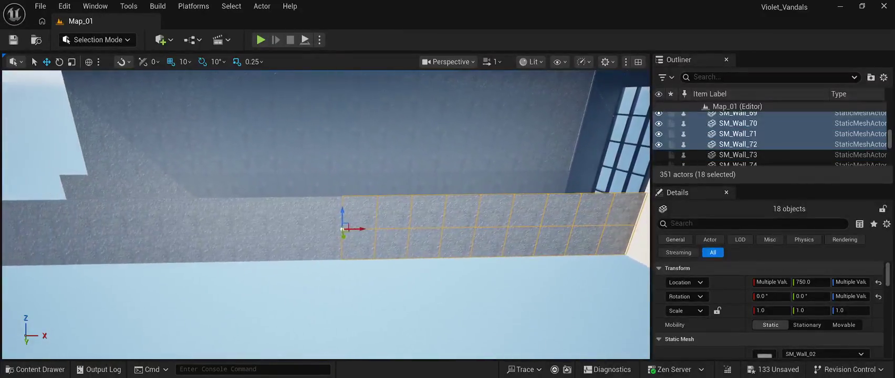
{"action": "left_click", "coordinate": [328, 244], "text": "ctrl"}
{"action": "left_click", "coordinate": [328, 212], "text": "ctrl"}
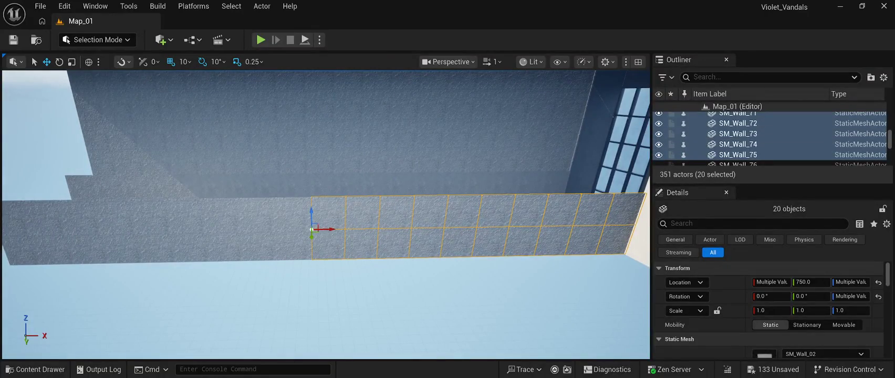
{"action": "left_click", "coordinate": [294, 245], "text": "ctrl"}
{"action": "left_click", "coordinate": [294, 212], "text": "ctrl"}
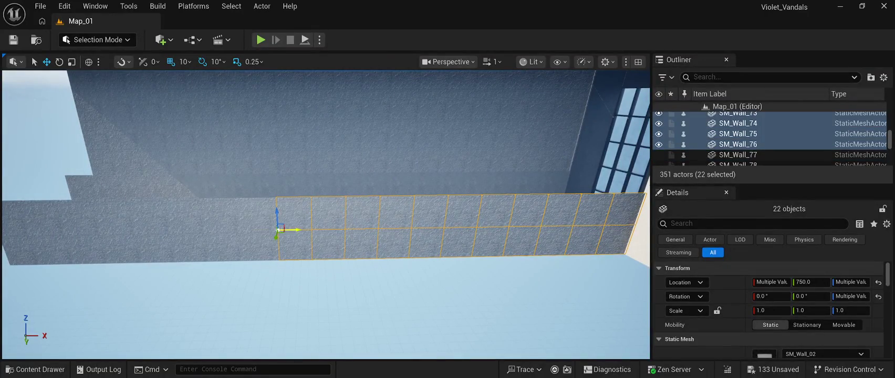
{"action": "left_click", "coordinate": [260, 244], "text": "ctrl"}
{"action": "left_click", "coordinate": [260, 212], "text": "ctrl"}
{"action": "left_click", "coordinate": [225, 244], "text": "ctrl"}
{"action": "left_click", "coordinate": [225, 212], "text": "ctrl"}
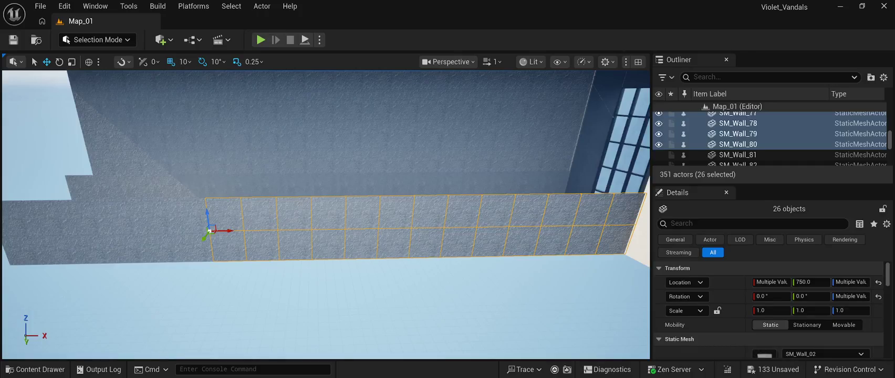
Step: Add the upper and lower wall pieces along the row to the selection
{"action": "key", "text": "a"}
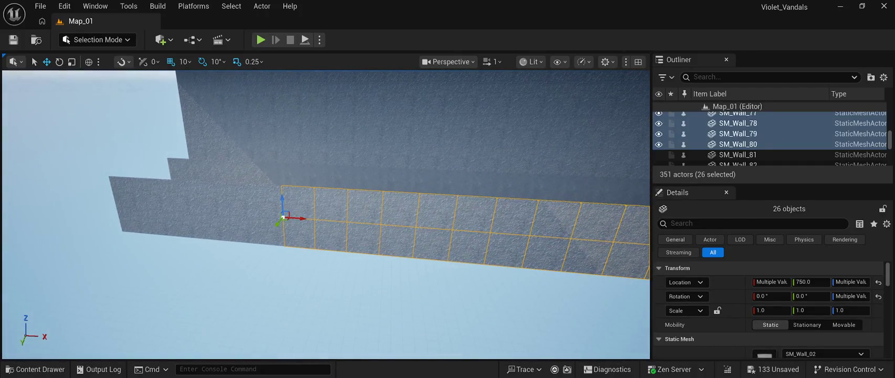
{"action": "left_click", "coordinate": [268, 230], "text": "ctrl"}
{"action": "left_click", "coordinate": [267, 200], "text": "ctrl"}
{"action": "left_click", "coordinate": [238, 229], "text": "ctrl"}
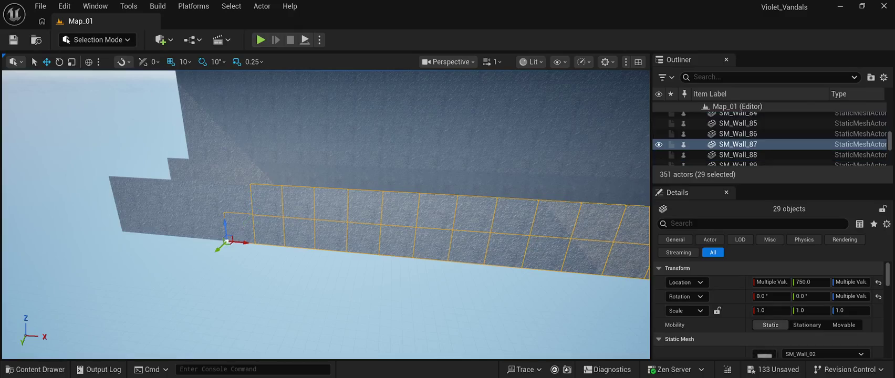
{"action": "left_click", "coordinate": [236, 200], "text": "ctrl"}
{"action": "left_click", "coordinate": [210, 226], "text": "ctrl"}
{"action": "left_click", "coordinate": [206, 197], "text": "ctrl"}
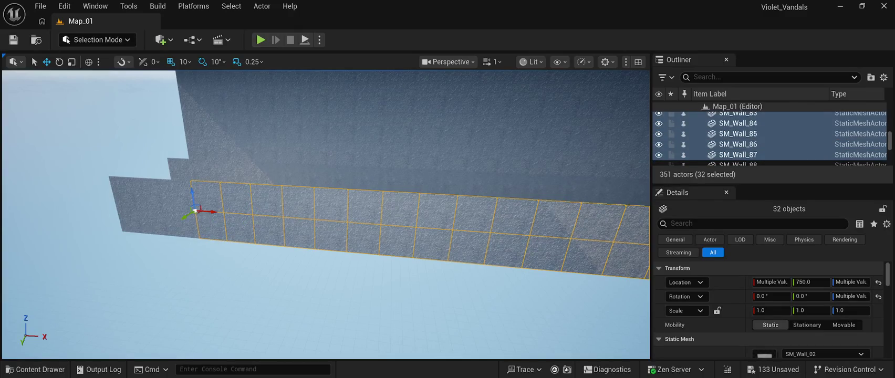
{"action": "left_click", "coordinate": [183, 224], "text": "ctrl"}
{"action": "left_click", "coordinate": [176, 195], "text": "ctrl"}
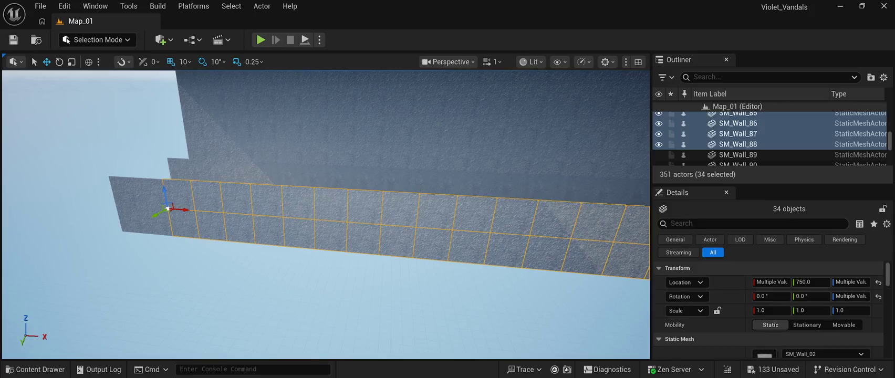
{"action": "left_click", "coordinate": [154, 222], "text": "ctrl"}
{"action": "left_click", "coordinate": [147, 194], "text": "ctrl"}
{"action": "left_click", "coordinate": [129, 220], "text": "ctrl"}
{"action": "left_click", "coordinate": [121, 192], "text": "ctrl"}
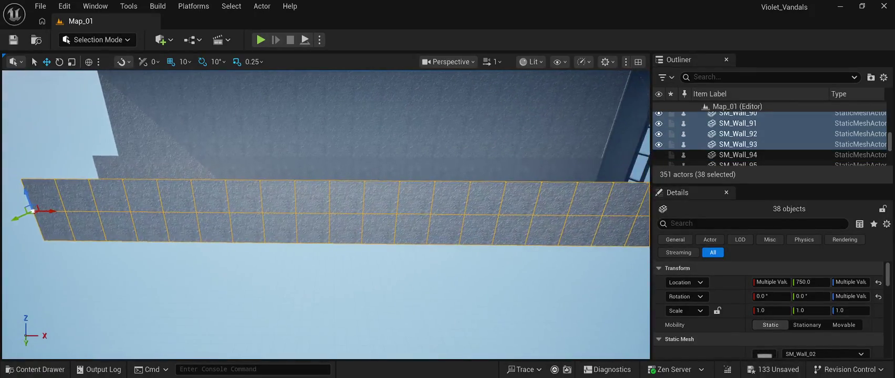
Step: Duplicate the 38 selected wall pieces, lift the copies up to the roof, and play-test the level
{"action": "key", "text": "a"}
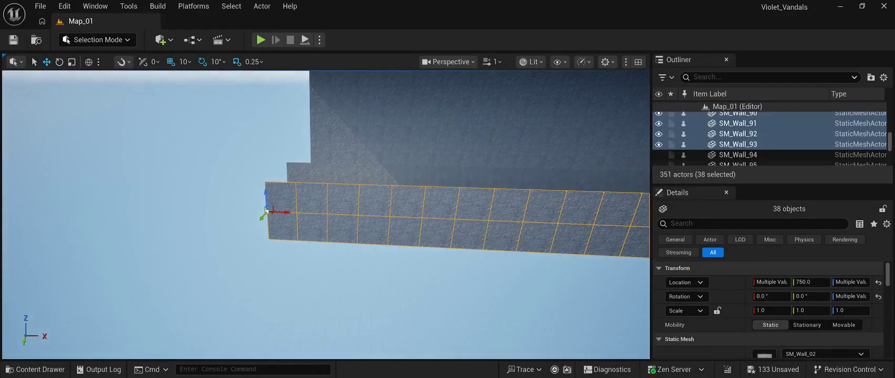
{"action": "key", "text": "w"}
{"action": "key", "text": "w"}
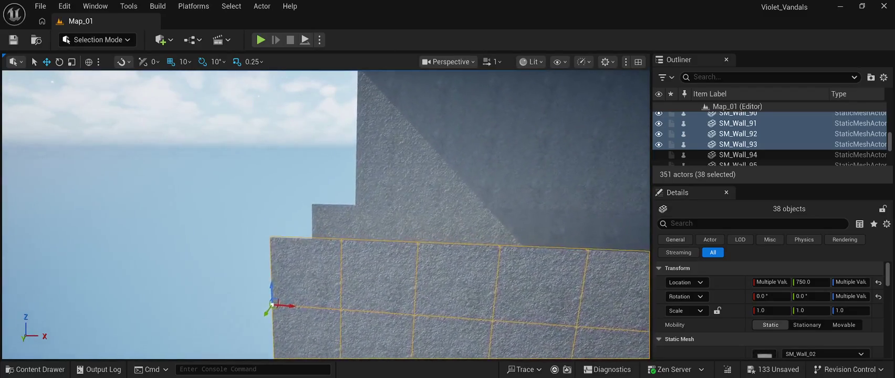
{"action": "key", "text": "ctrl+d"}
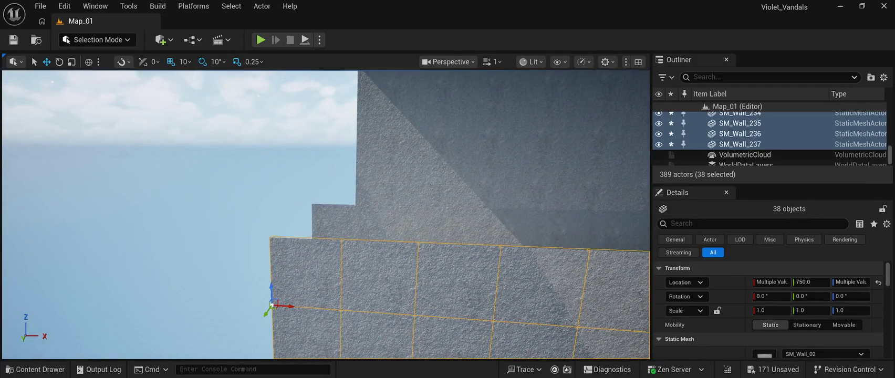
{"action": "mouse_move", "coordinate": [272, 294]}
{"action": "left_mouse_down"}
{"action": "mouse_move", "coordinate": [325, 133]}
{"action": "mouse_move", "coordinate": [324, 141]}
{"action": "mouse_move", "coordinate": [324, 95]}
{"action": "left_mouse_up"}
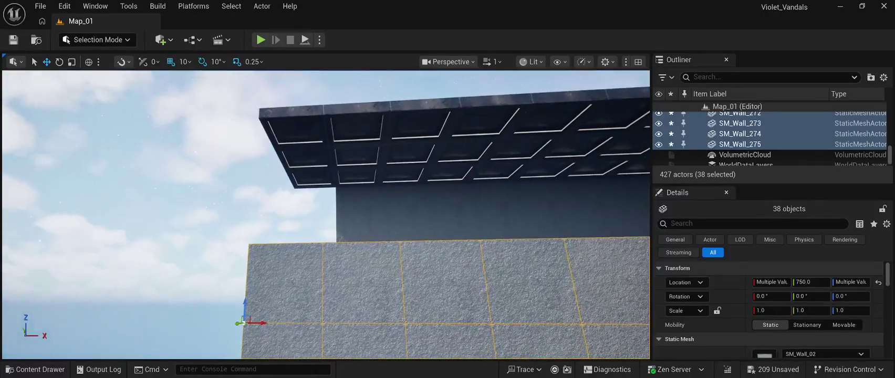
{"action": "left_click_drag", "start_coordinate": [246, 300], "coordinate": [268, 153]}
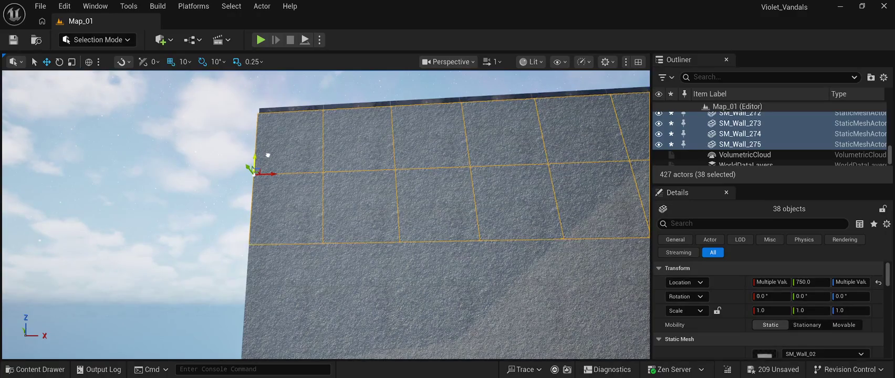
{"action": "left_click", "coordinate": [242, 158]}
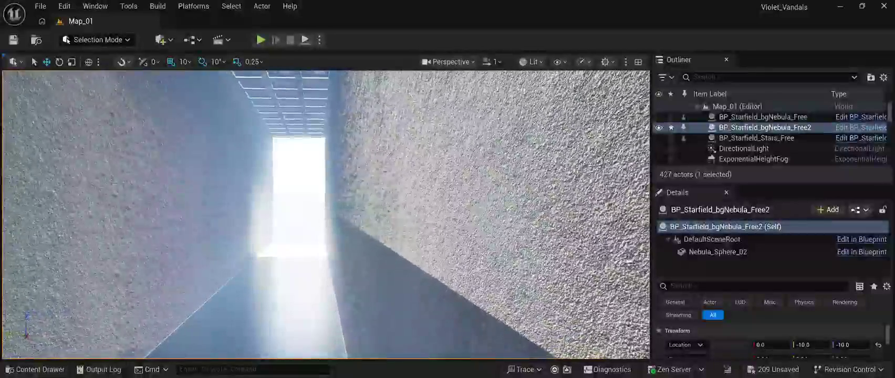
{"action": "key", "text": "alt+p"}
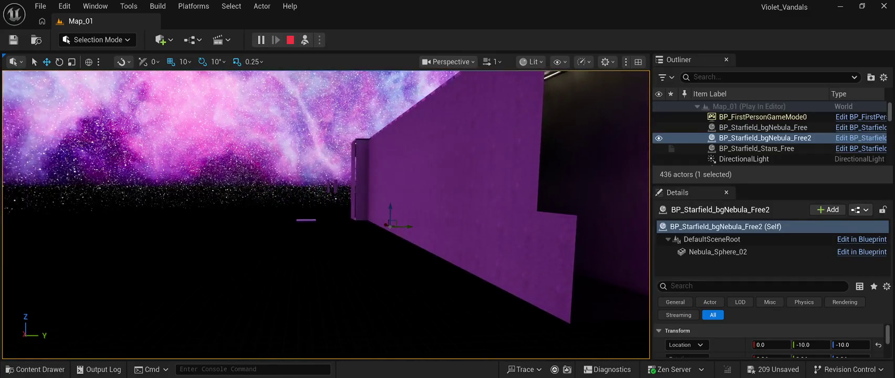
{"action": "key", "text": "Escape"}
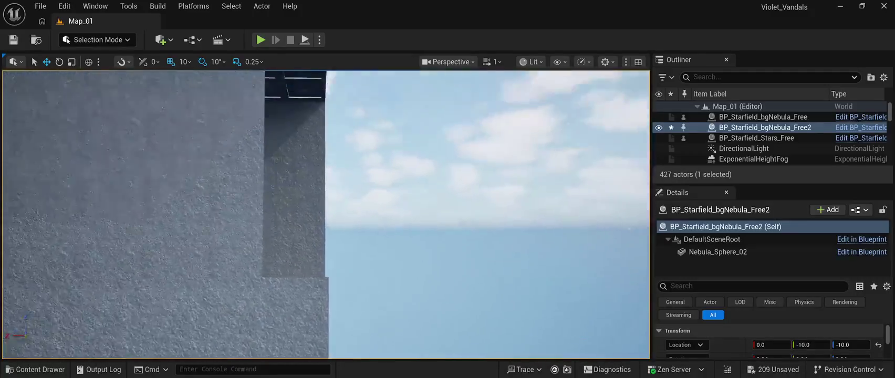
{"action": "left_click", "coordinate": [313, 323]}
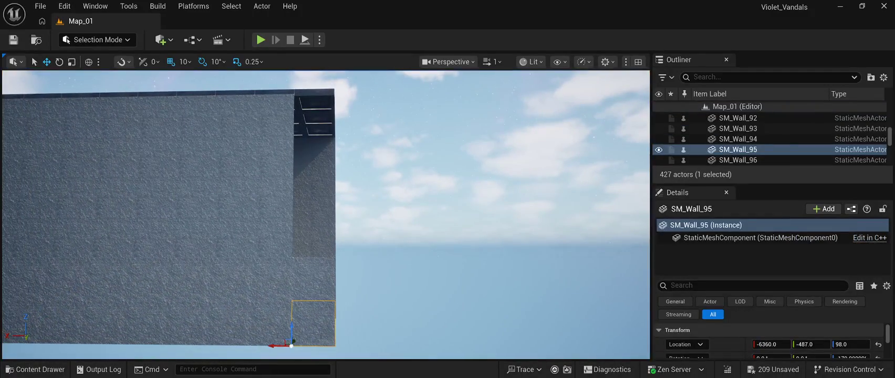
Step: Duplicate the two corner wall pieces and raise the copies up the wall
{"action": "left_click", "coordinate": [313, 278], "text": "ctrl"}
{"action": "key", "text": "ctrl+d"}
{"action": "left_click_drag", "start_coordinate": [303, 287], "coordinate": [304, 211]}
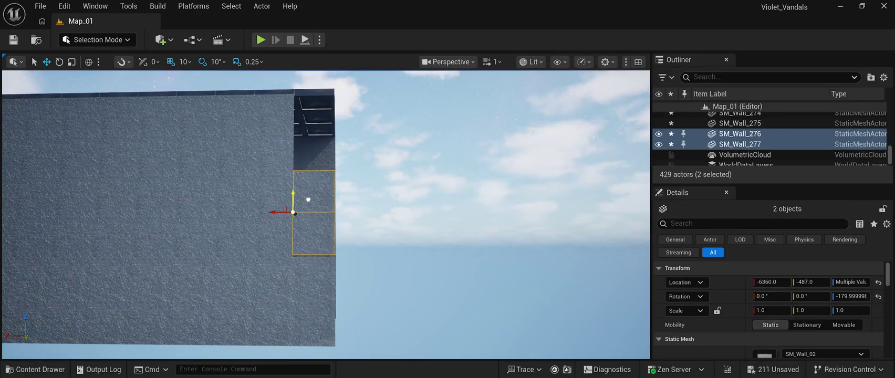
{"action": "scroll", "coordinate": [310, 202], "scroll_direction": "up", "scroll_amount": 5}
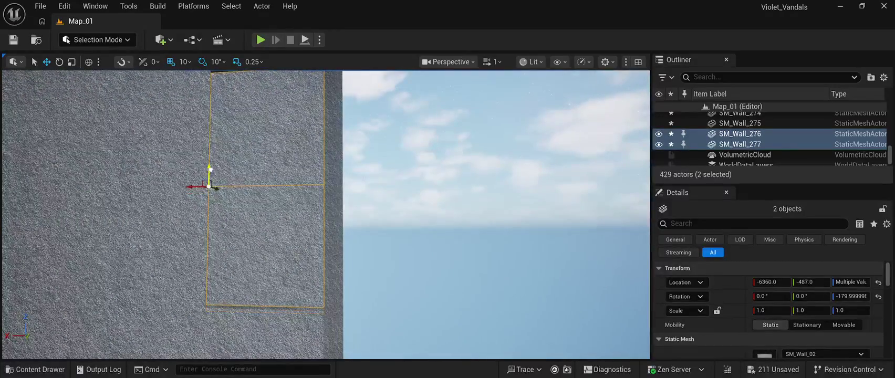
{"action": "key", "text": "Right"}
{"action": "key", "text": "Down"}
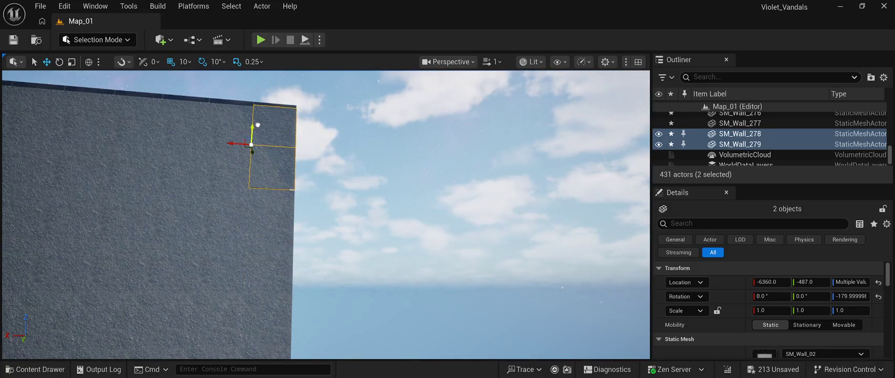
{"action": "key", "text": "Up"}
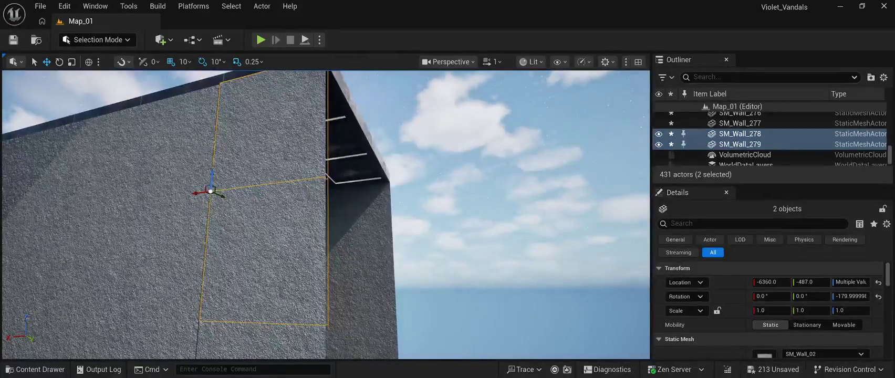
{"action": "key", "text": "Left"}
Step: Select and frame wall pieces SM_Wall_279 and SM_Wall_278, then the nebula sky actor
{"action": "left_click", "coordinate": [525, 157]}
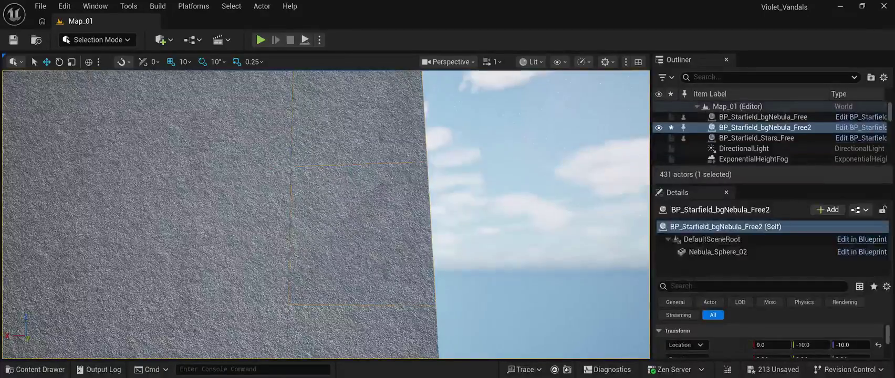
{"action": "key", "text": "Up"}
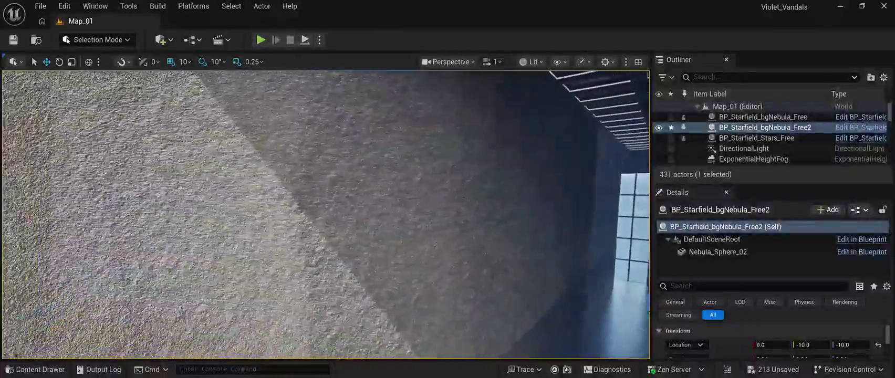
{"action": "key", "text": "Down"}
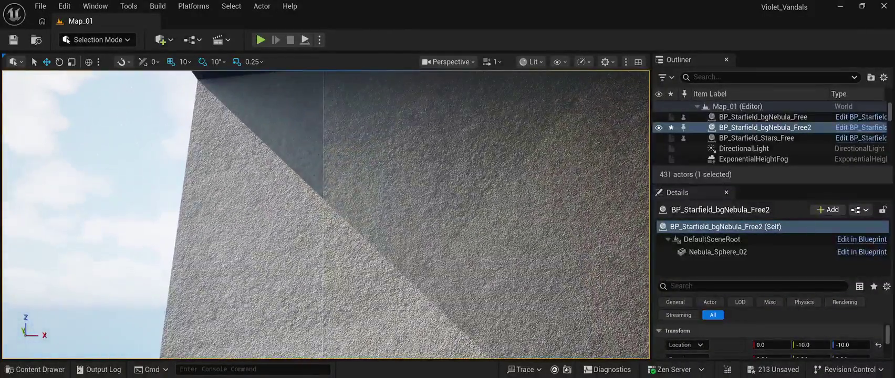
{"action": "left_click", "coordinate": [258, 132]}
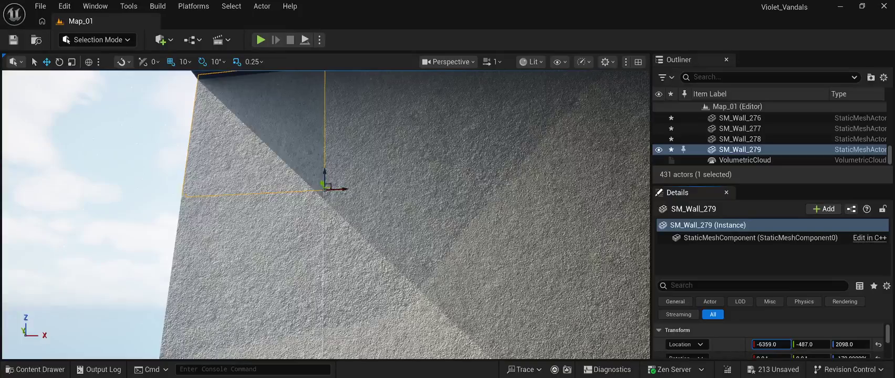
{"action": "left_click", "coordinate": [739, 139]}
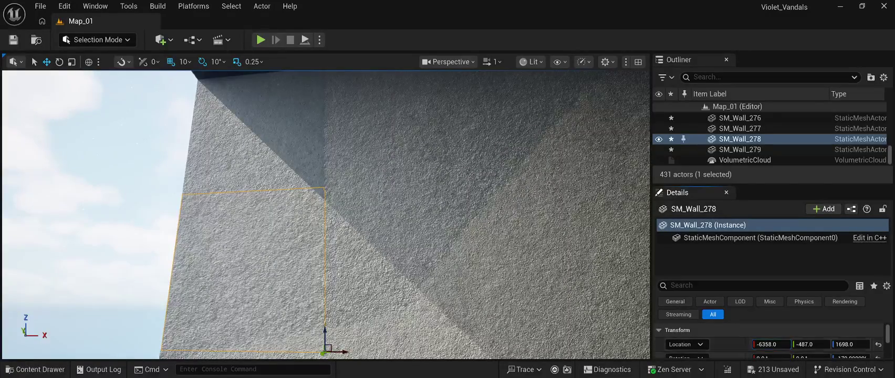
{"action": "key", "text": "f"}
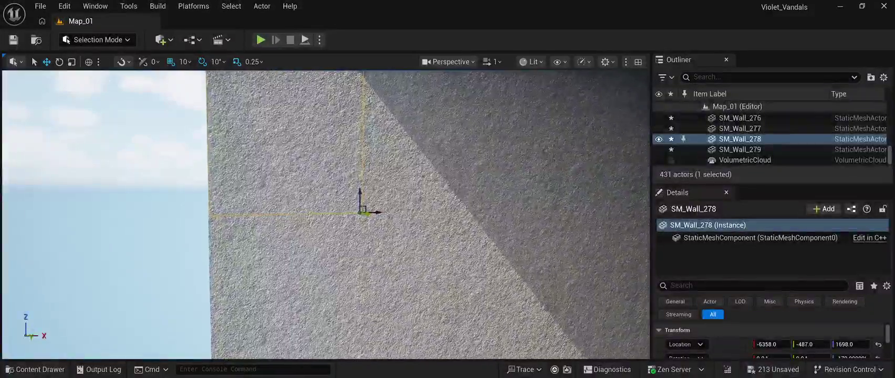
{"action": "double_click", "coordinate": [765, 127]}
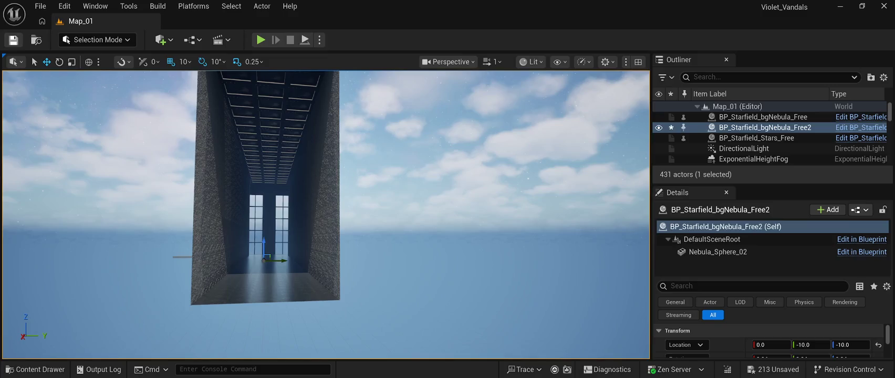
Step: Save the level and fly the view down the alley toward the tall windows
{"action": "left_click", "coordinate": [14, 40]}
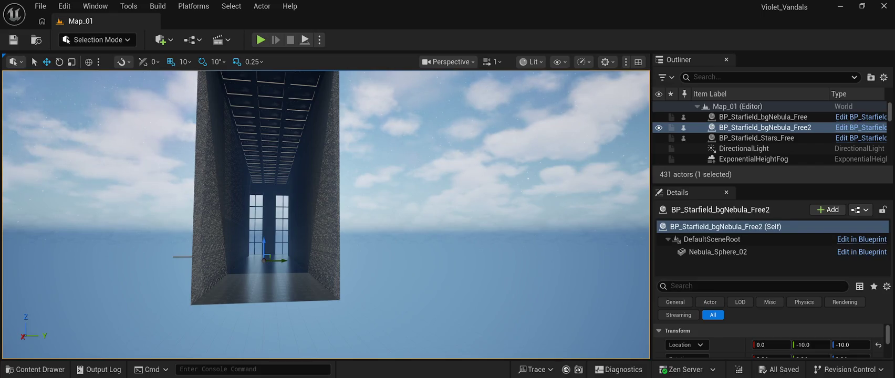
{"action": "key", "text": "w"}
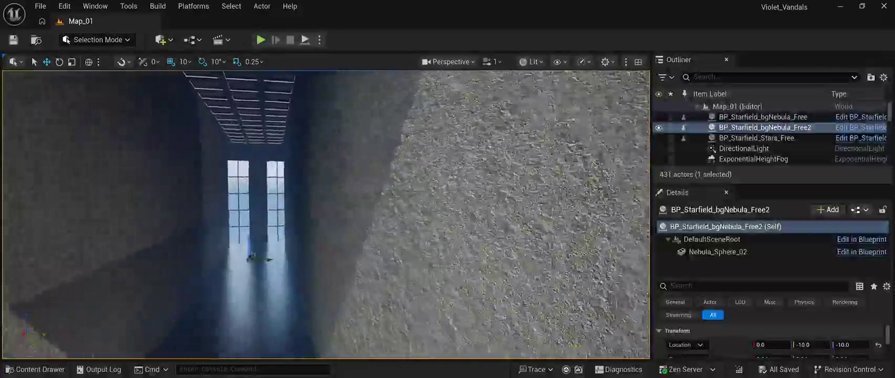
{"action": "key", "text": "w"}
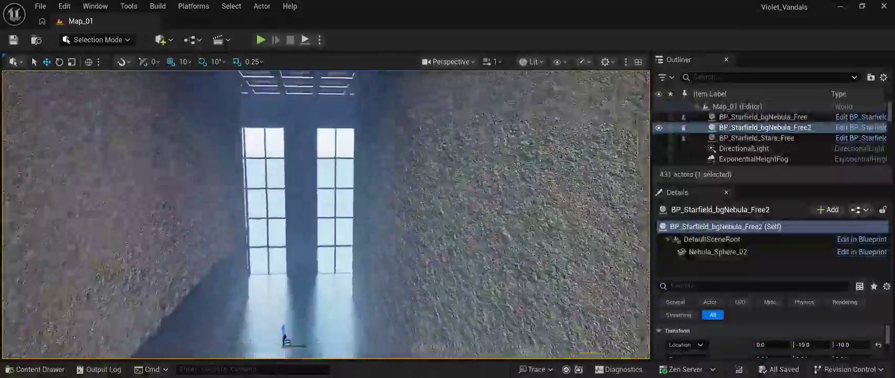
{"action": "key", "text": "w"}
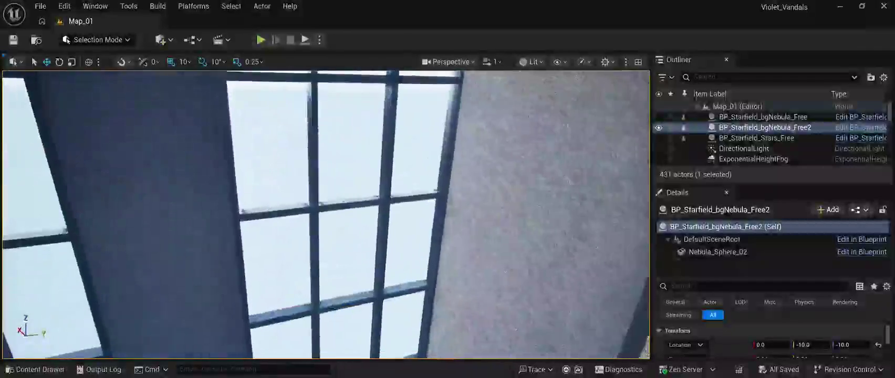
Step: Open the Content Drawer at the Cyberpunk_Room Decals folder filtered by 'fl'
{"action": "key", "text": "w"}
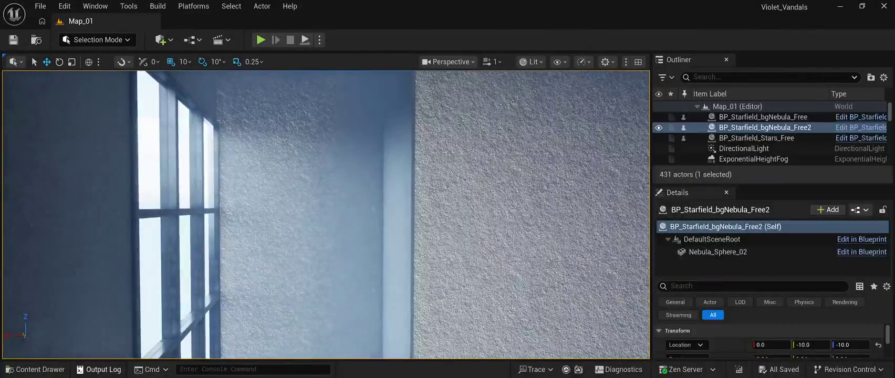
{"action": "key", "text": "ctrl+space"}
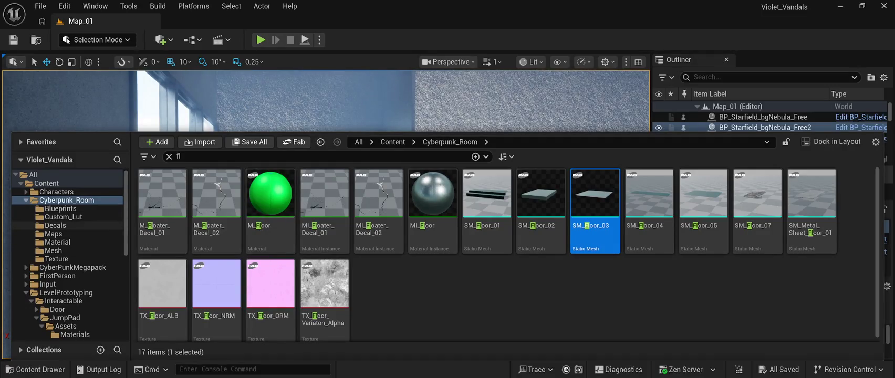
{"action": "left_click", "coordinate": [55, 225]}
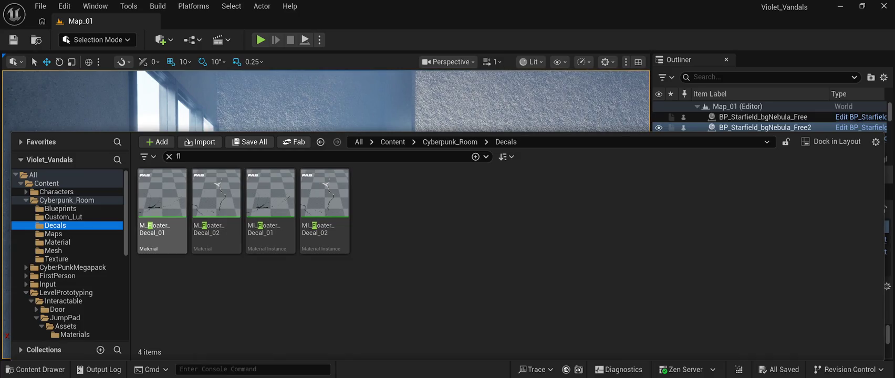
Step: Browse the Cyberpunk_Room subfolders, settle on Mesh, and filter the assets by 'light'
{"action": "left_click", "coordinate": [53, 234]}
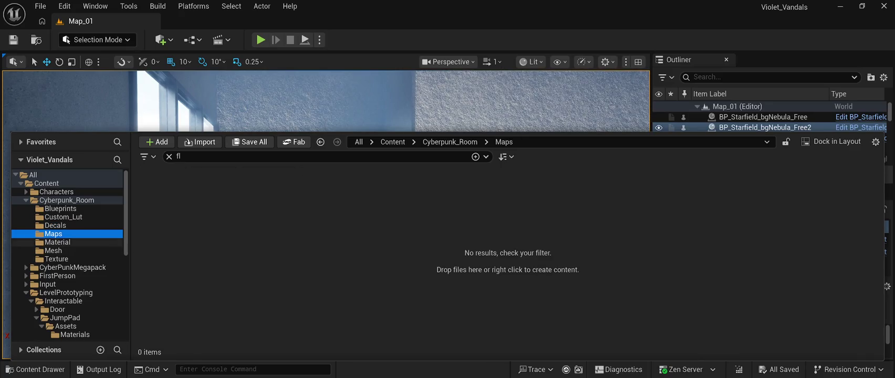
{"action": "left_click", "coordinate": [58, 243]}
{"action": "left_click", "coordinate": [53, 250]}
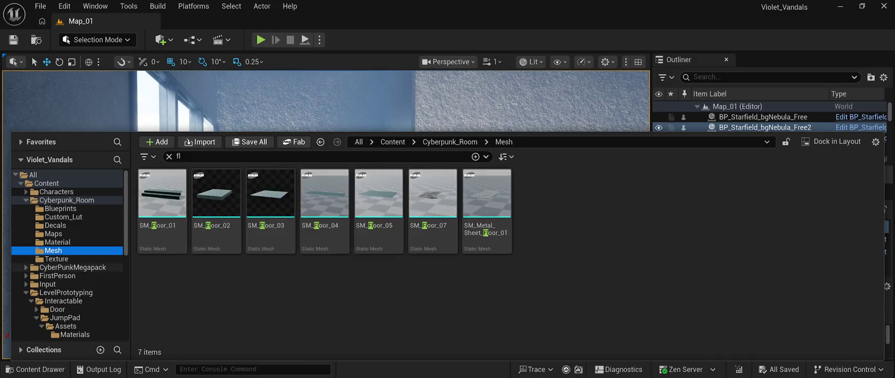
{"action": "left_click", "coordinate": [56, 259]}
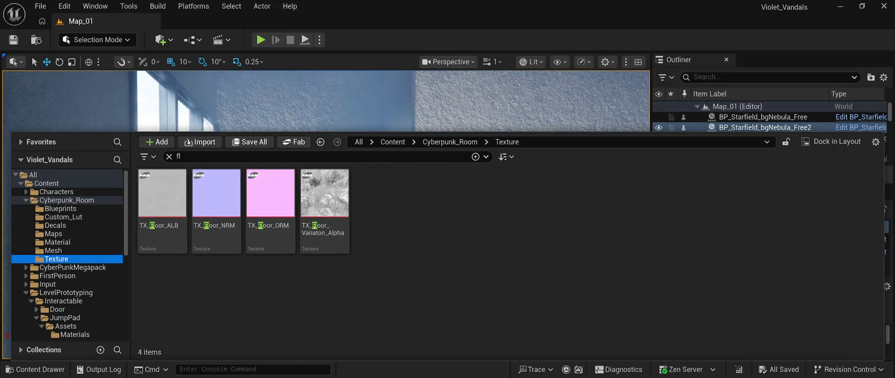
{"action": "left_click", "coordinate": [73, 267]}
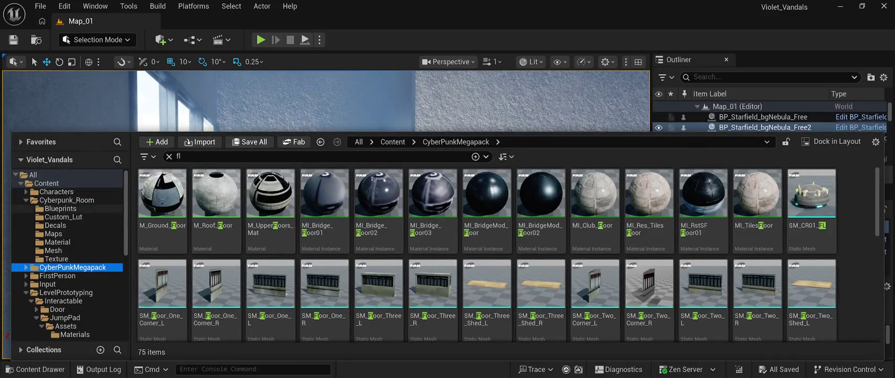
{"action": "left_click", "coordinate": [66, 200]}
{"action": "left_click", "coordinate": [57, 242]}
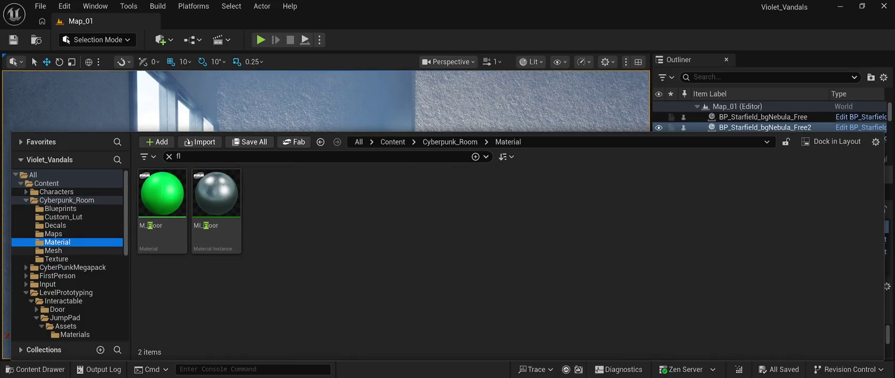
{"action": "left_click", "coordinate": [53, 251]}
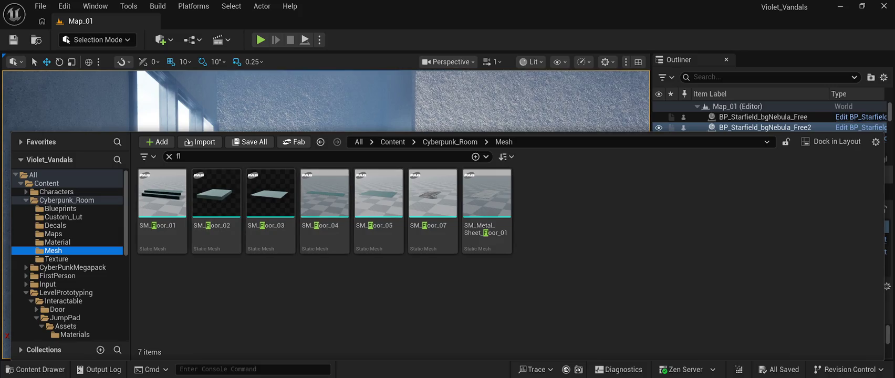
{"action": "left_click", "coordinate": [179, 156]}
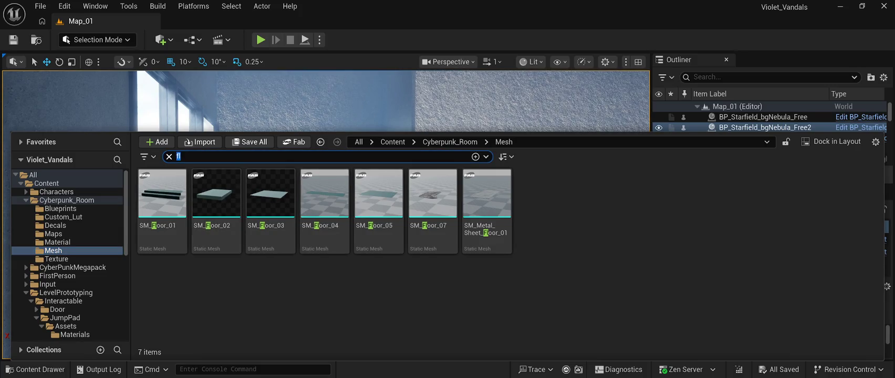
{"action": "type", "text": "light"}
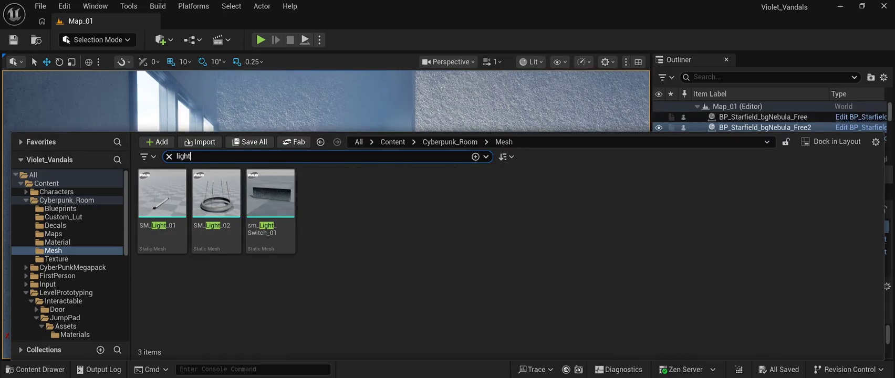
Step: Search CyberPunkMegapack for the 41 light assets and pick the SM_CyberLight07 mesh
{"action": "key", "text": "Return"}
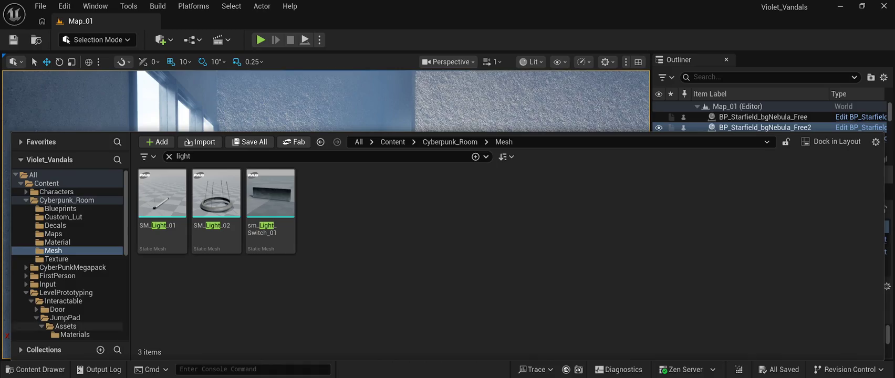
{"action": "left_click", "coordinate": [74, 267]}
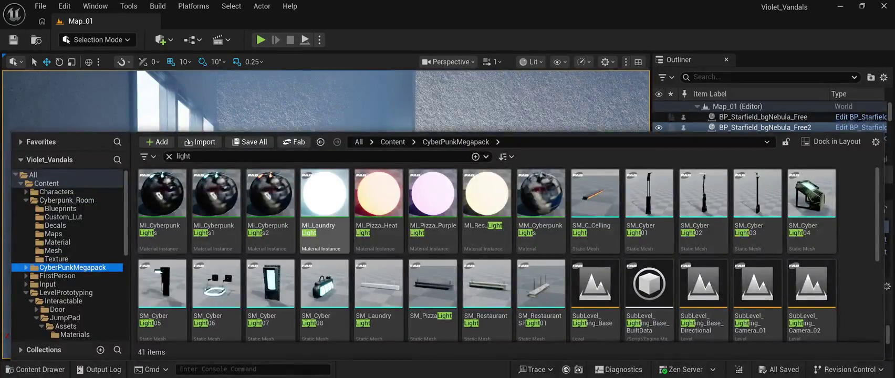
{"action": "scroll", "coordinate": [378, 283], "scroll_direction": "down", "scroll_amount": 1}
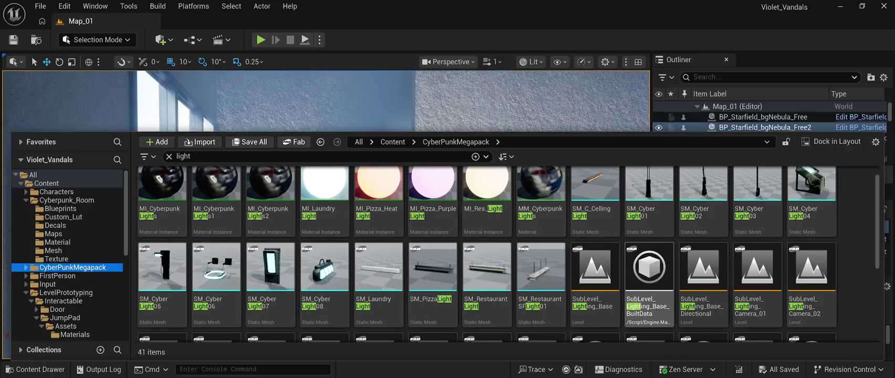
{"action": "scroll", "coordinate": [507, 253], "scroll_direction": "up", "scroll_amount": 1}
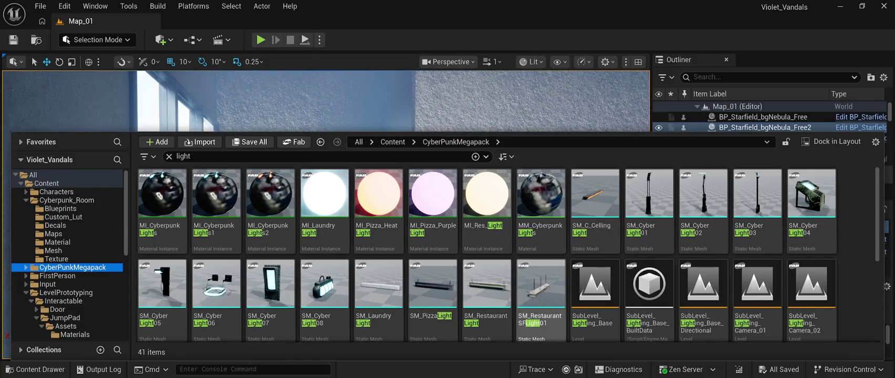
{"action": "scroll", "coordinate": [486, 321], "scroll_direction": "down", "scroll_amount": 3}
{"action": "scroll", "coordinate": [432, 321], "scroll_direction": "up", "scroll_amount": 2}
{"action": "scroll", "coordinate": [433, 284], "scroll_direction": "down", "scroll_amount": 2}
{"action": "scroll", "coordinate": [378, 283], "scroll_direction": "up", "scroll_amount": 2}
{"action": "left_click", "coordinate": [271, 284]}
Step: Place SM_CyberLight07 on the alley wall and rotate it roughly upright
{"action": "mouse_move", "coordinate": [271, 267]}
{"action": "left_mouse_down"}
{"action": "mouse_move", "coordinate": [279, 152]}
{"action": "mouse_move", "coordinate": [304, 169]}
{"action": "mouse_move", "coordinate": [312, 131]}
{"action": "mouse_move", "coordinate": [316, 164]}
{"action": "mouse_move", "coordinate": [351, 167]}
{"action": "left_mouse_up"}
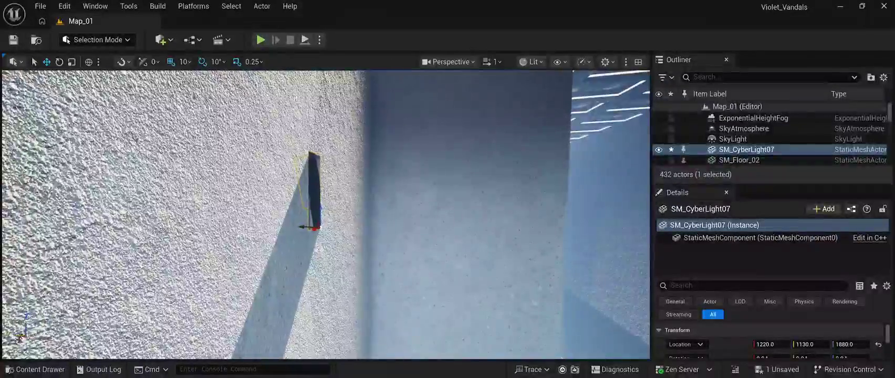
{"action": "left_click_drag", "start_coordinate": [303, 227], "coordinate": [326, 226]}
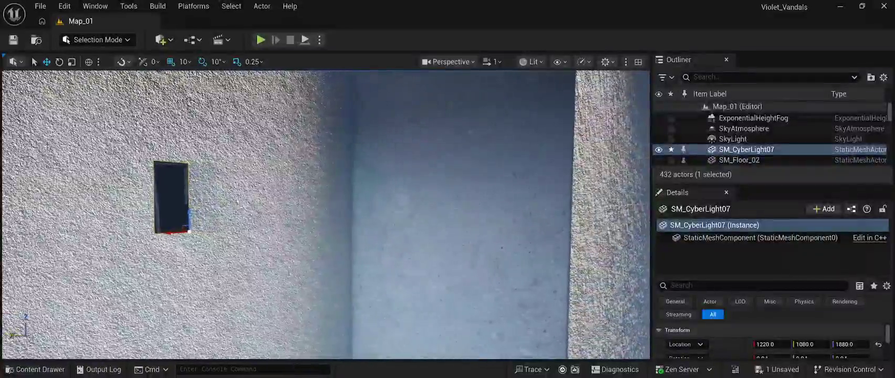
{"action": "key", "text": "e"}
{"action": "left_click_drag", "start_coordinate": [173, 210], "coordinate": [197, 233]}
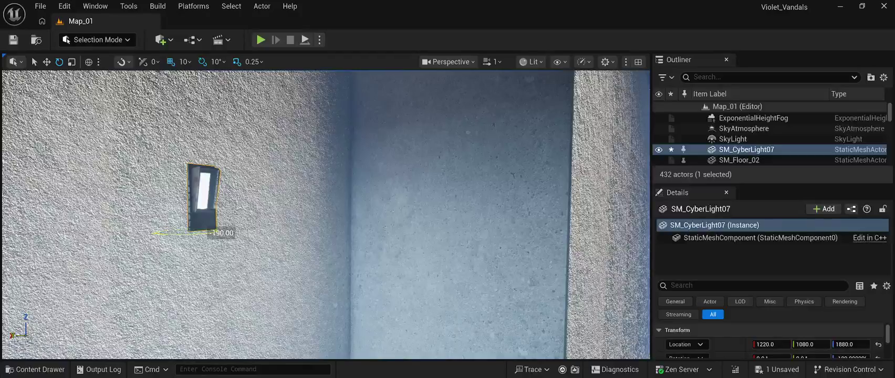
{"action": "left_click_drag", "start_coordinate": [223, 233], "coordinate": [157, 234]}
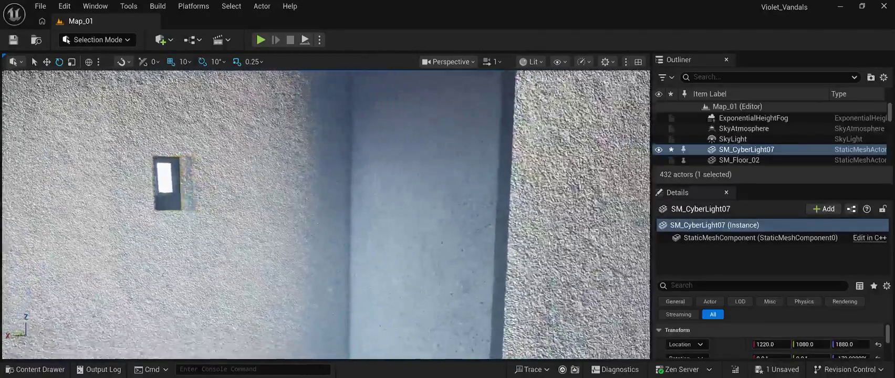
{"action": "scroll", "coordinate": [325, 215], "scroll_direction": "up", "scroll_amount": 5}
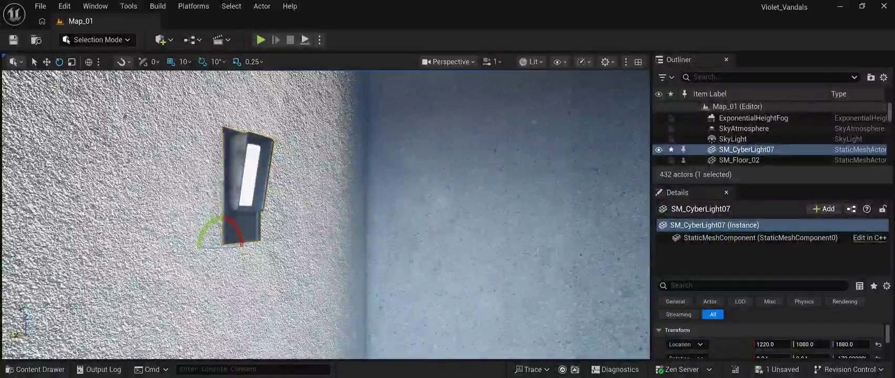
Step: Move the light to Y 1130 and fine-tune its rotation flush against the wall
{"action": "key", "text": "w"}
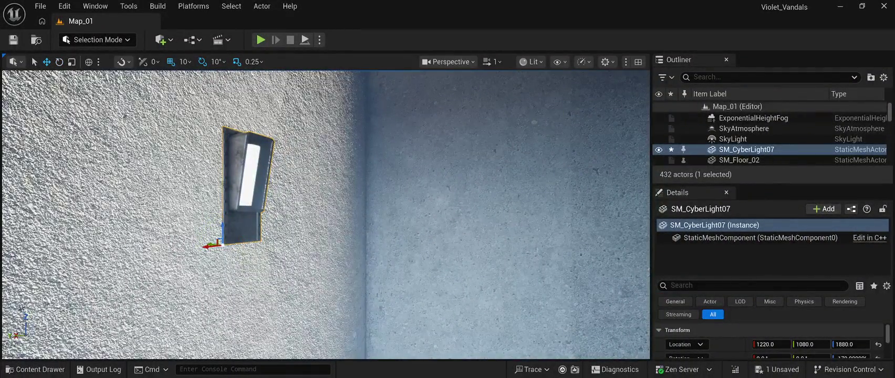
{"action": "left_click_drag", "start_coordinate": [218, 243], "coordinate": [142, 237]}
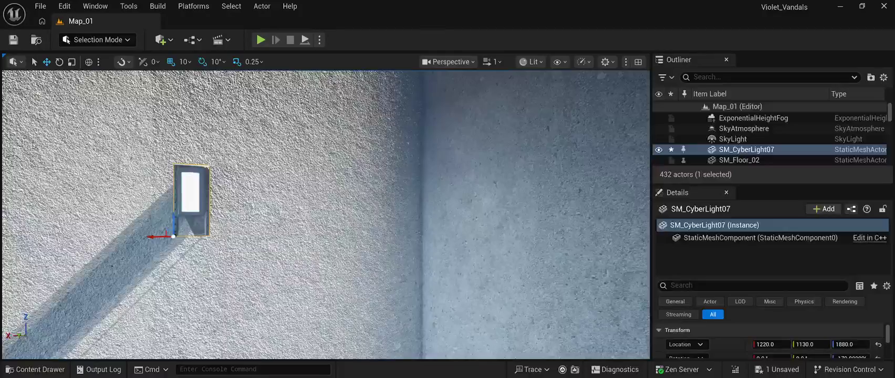
{"action": "key", "text": "e"}
{"action": "left_click_drag", "start_coordinate": [139, 237], "coordinate": [127, 236]}
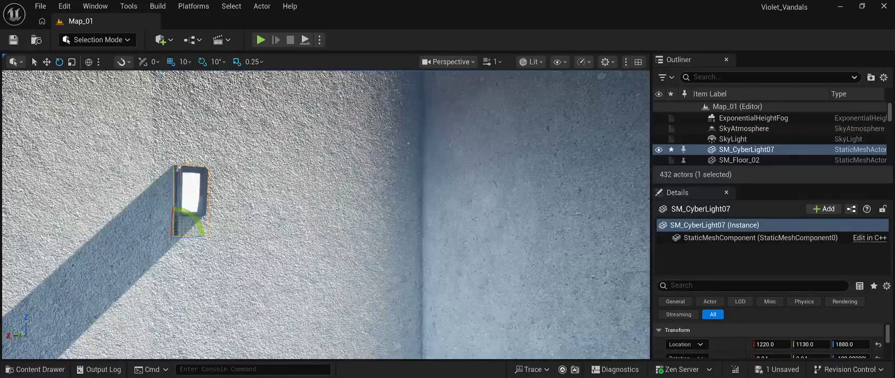
{"action": "key", "text": "w"}
{"action": "left_click_drag", "start_coordinate": [326, 215], "coordinate": [262, 209]}
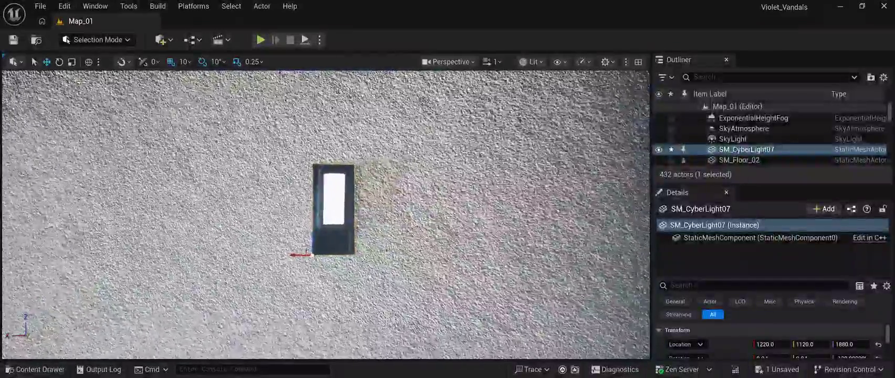
{"action": "key", "text": "e"}
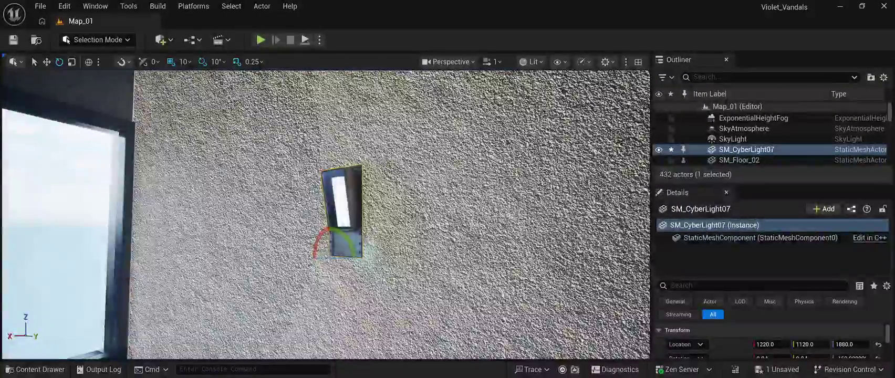
{"action": "key", "text": "w"}
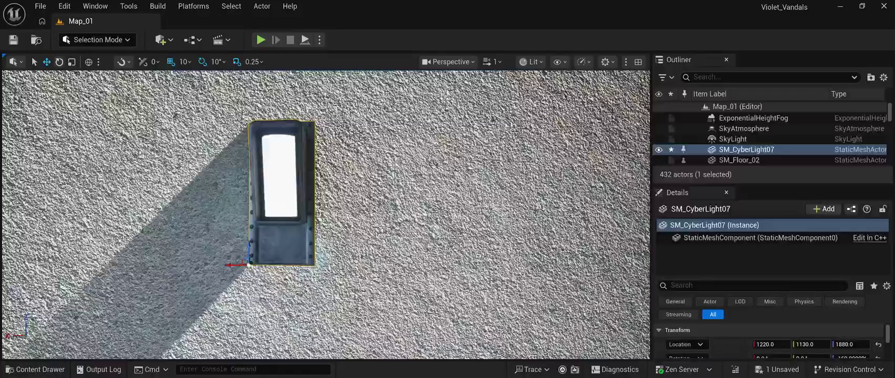
{"action": "key", "text": "e"}
{"action": "left_click_drag", "start_coordinate": [268, 251], "coordinate": [269, 252]}
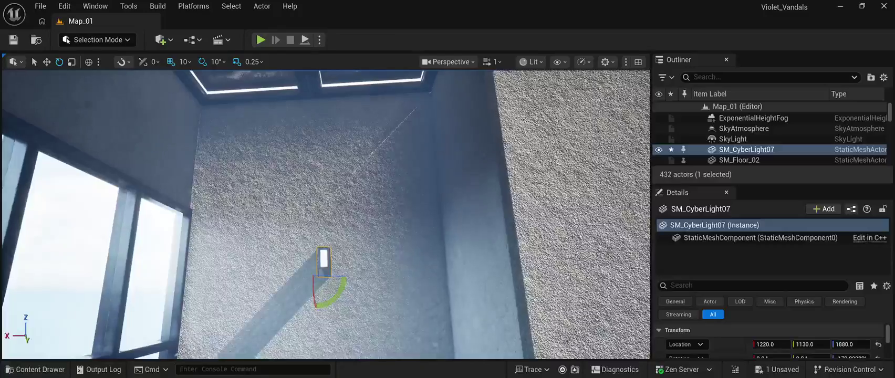
Step: Select SM_CyberLight07 and slide it along X to 1260
{"action": "left_click", "coordinate": [375, 273]}
{"action": "left_click", "coordinate": [250, 273]}
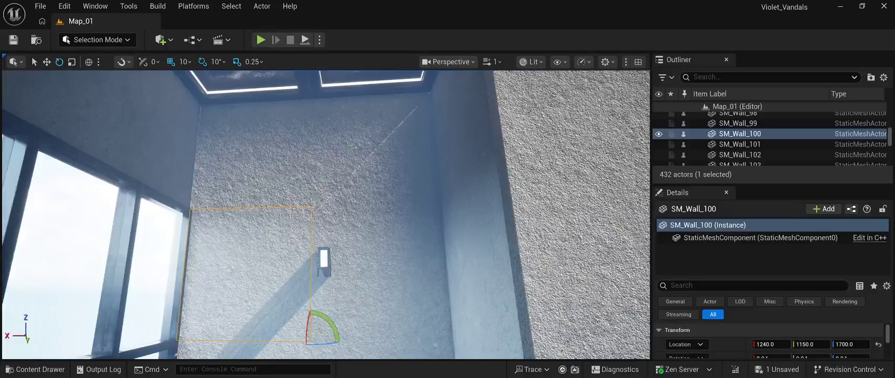
{"action": "left_click", "coordinate": [323, 259]}
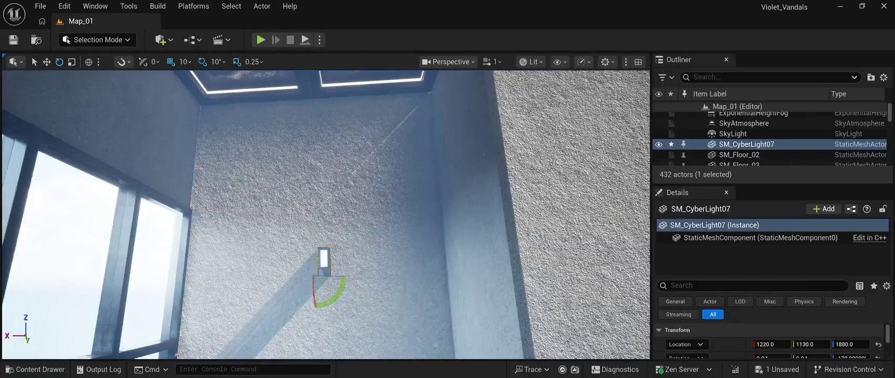
{"action": "key", "text": "w"}
{"action": "left_click_drag", "start_coordinate": [309, 277], "coordinate": [297, 277]}
Step: Check the neighbouring wall panels, then slide the wall light along Y to 530
{"action": "left_click", "coordinate": [367, 273]}
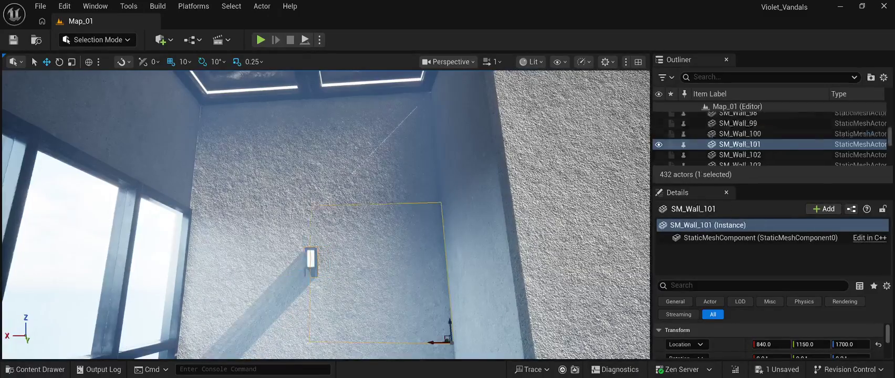
{"action": "left_click", "coordinate": [739, 133]}
{"action": "key", "text": "f"}
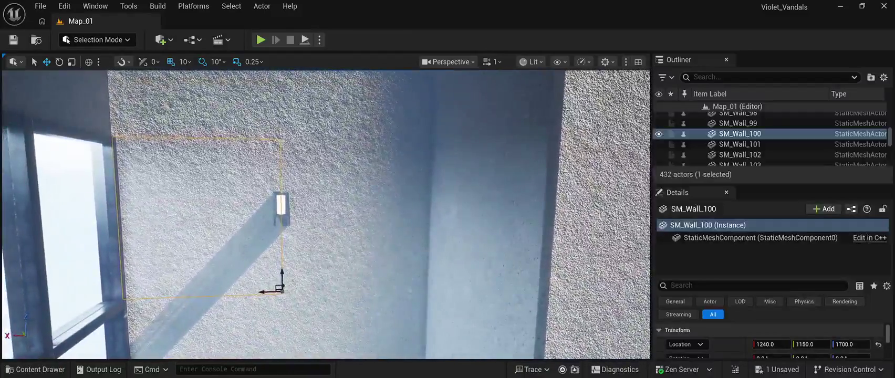
{"action": "left_click", "coordinate": [281, 205]}
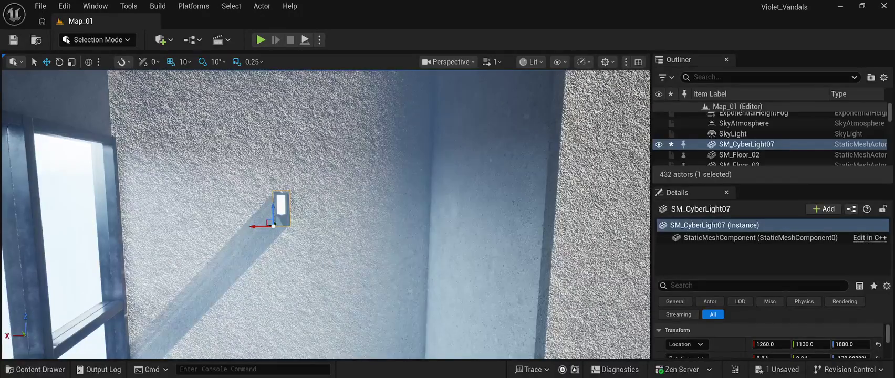
{"action": "key", "text": "s"}
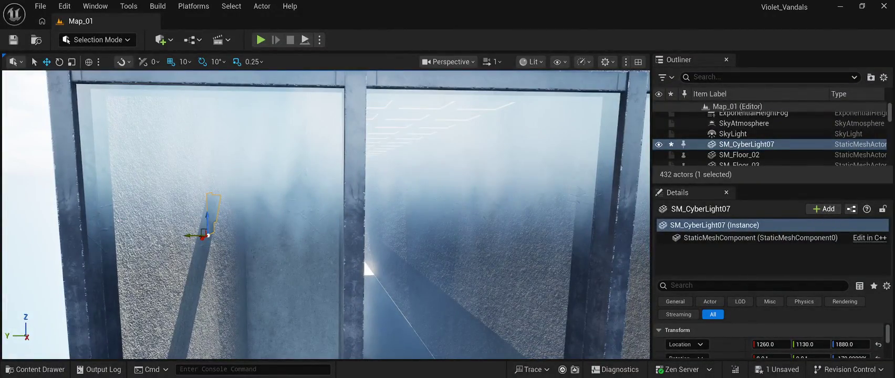
{"action": "left_click_drag", "start_coordinate": [191, 236], "coordinate": [457, 235]}
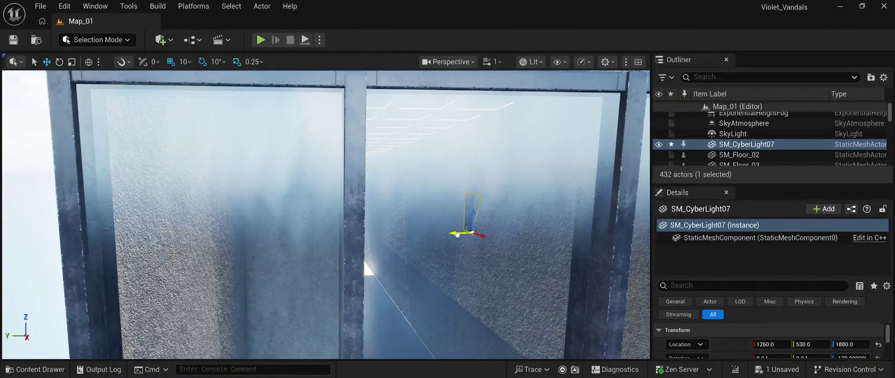
Step: Reselect the wall light, move it along Y to 360, and frame it
{"action": "left_click", "coordinate": [365, 264]}
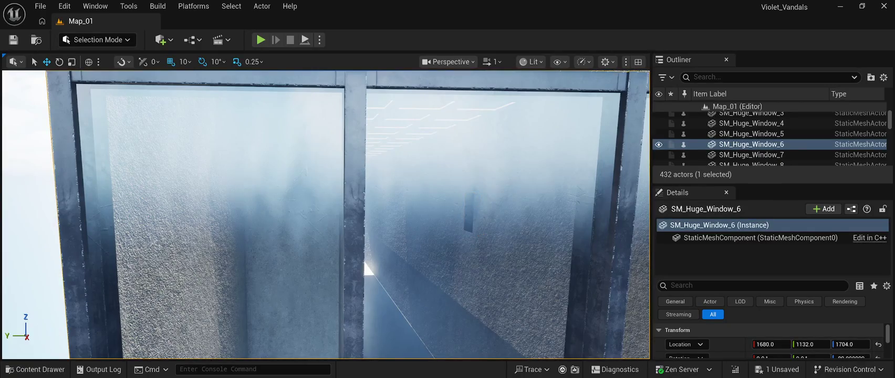
{"action": "key", "text": "w"}
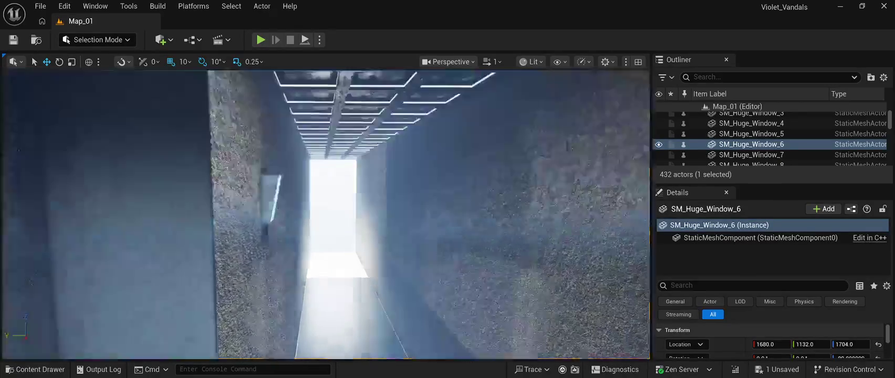
{"action": "key", "text": "ctrl+z"}
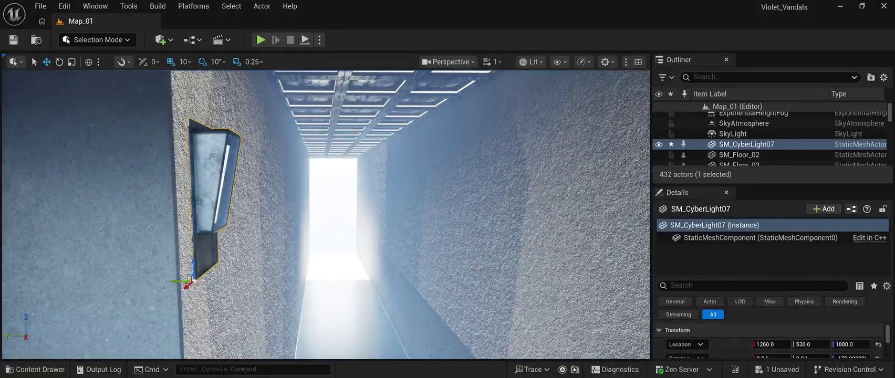
{"action": "left_click_drag", "start_coordinate": [182, 282], "coordinate": [467, 278]}
{"action": "key", "text": "f"}
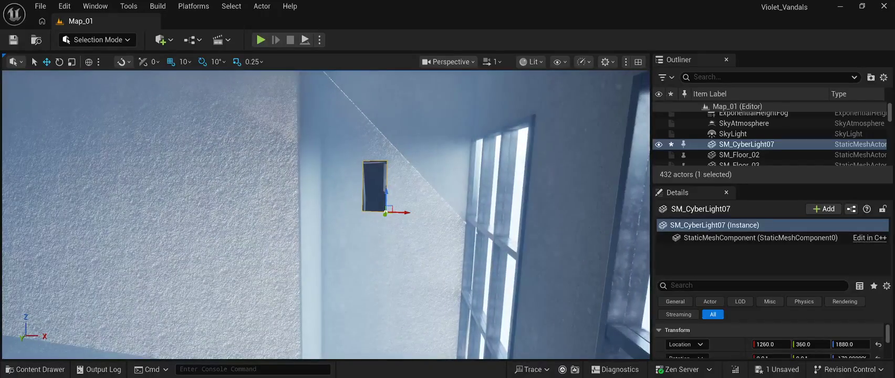
Step: Rotate the light 170° on Z and slide it to the opposite wall at about Y -867
{"action": "key", "text": "e"}
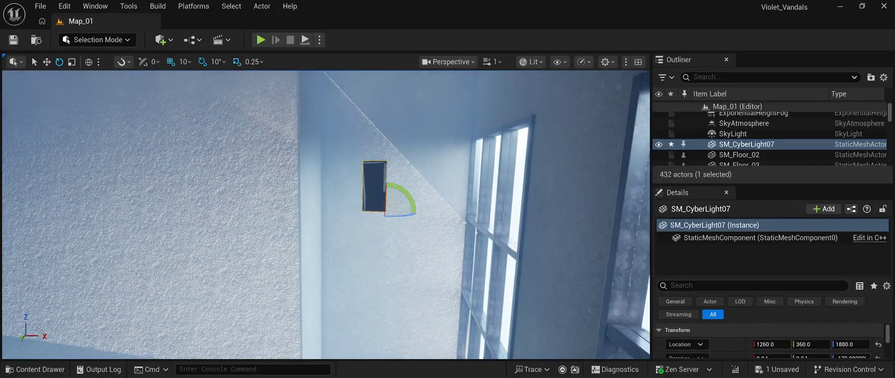
{"action": "mouse_move", "coordinate": [402, 215]}
{"action": "left_mouse_down"}
{"action": "mouse_move", "coordinate": [305, 205]}
{"action": "mouse_move", "coordinate": [357, 215]}
{"action": "left_mouse_up"}
{"action": "key", "text": "w"}
{"action": "mouse_move", "coordinate": [407, 185]}
{"action": "left_mouse_down"}
{"action": "mouse_move", "coordinate": [226, 176]}
{"action": "mouse_move", "coordinate": [217, 190]}
{"action": "mouse_move", "coordinate": [223, 158]}
{"action": "mouse_move", "coordinate": [209, 215]}
{"action": "mouse_move", "coordinate": [224, 174]}
{"action": "mouse_move", "coordinate": [208, 178]}
{"action": "left_mouse_up"}
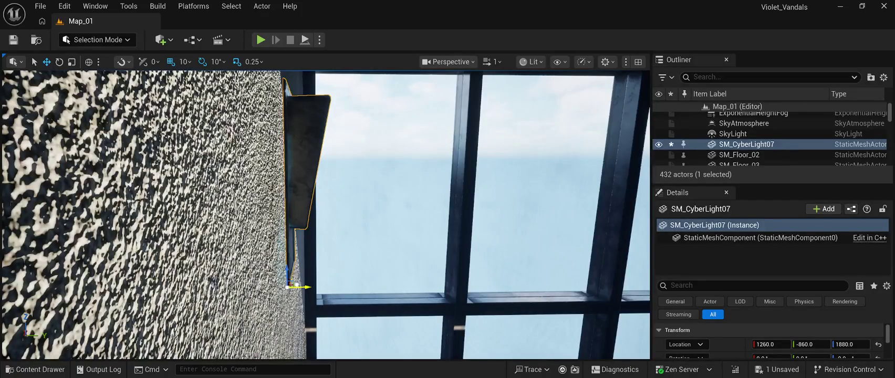
{"action": "left_click_drag", "start_coordinate": [296, 285], "coordinate": [294, 284]}
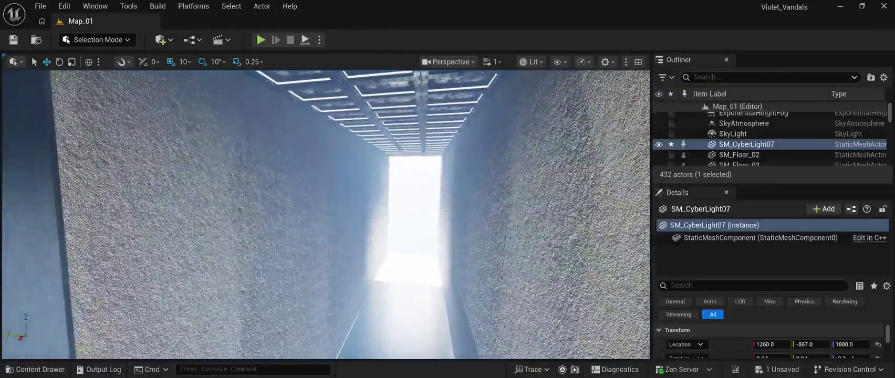
{"action": "left_click", "coordinate": [417, 210]}
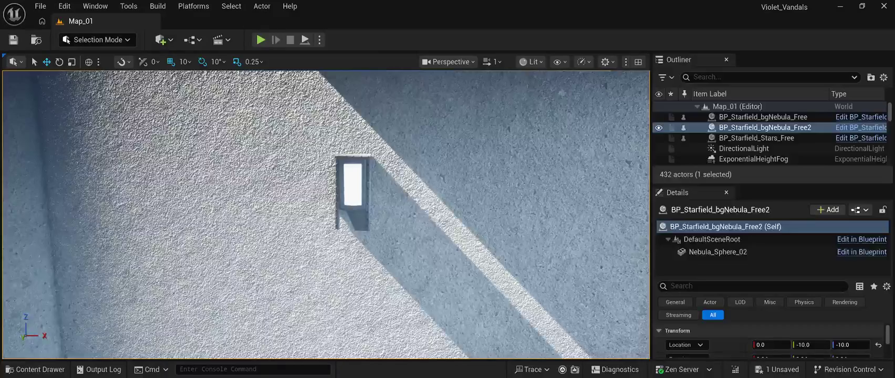
Step: Reselect and frame SM_CyberLight07, then nudge it to 1220, -866, 1880
{"action": "left_click", "coordinate": [352, 192]}
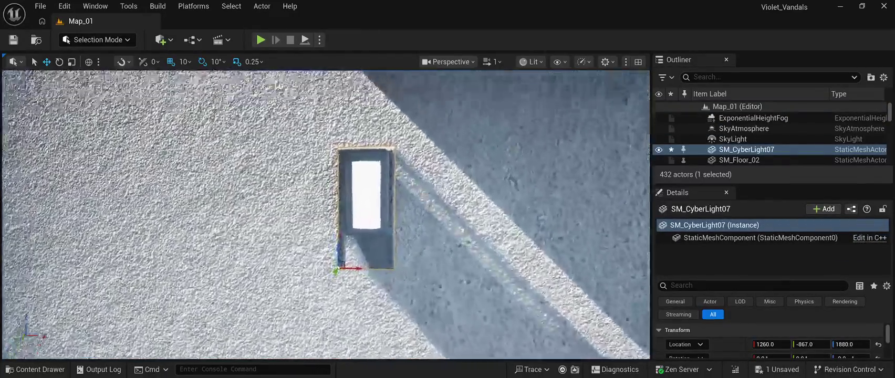
{"action": "key", "text": "f"}
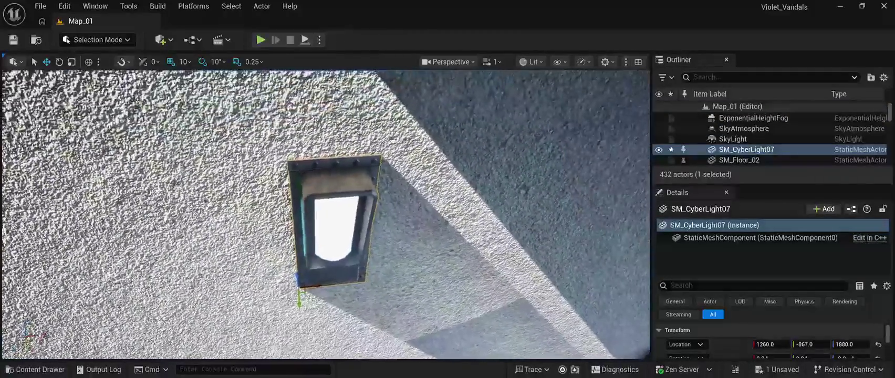
{"action": "scroll", "coordinate": [326, 210], "scroll_direction": "down", "scroll_amount": 2}
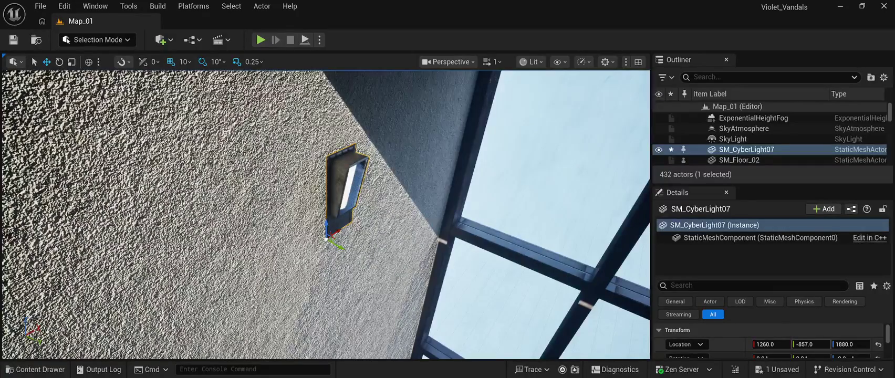
{"action": "left_click_drag", "start_coordinate": [811, 344], "coordinate": [809, 344]}
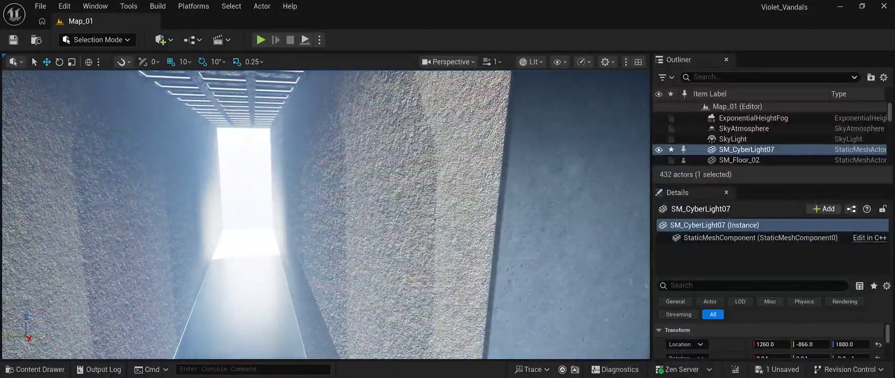
Step: Click through the sky actor and nearby wall pieces, then open the asset library of light meshes
{"action": "left_click", "coordinate": [764, 127]}
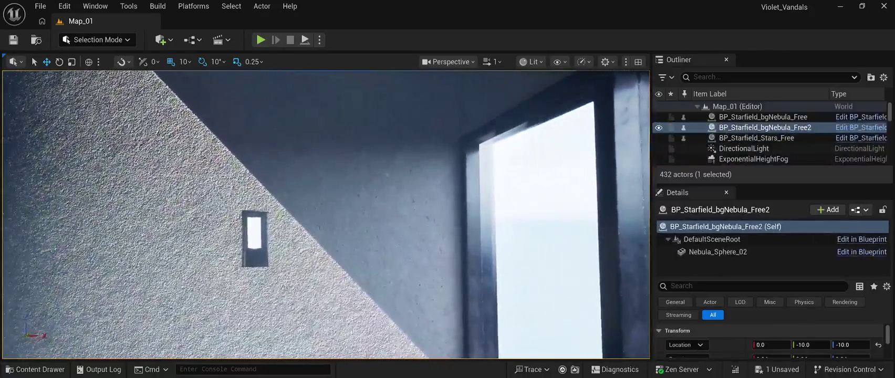
{"action": "left_click", "coordinate": [347, 246]}
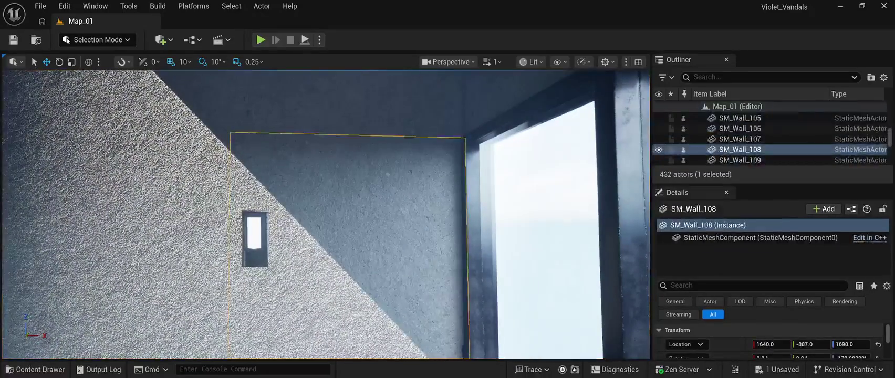
{"action": "left_click", "coordinate": [131, 221]}
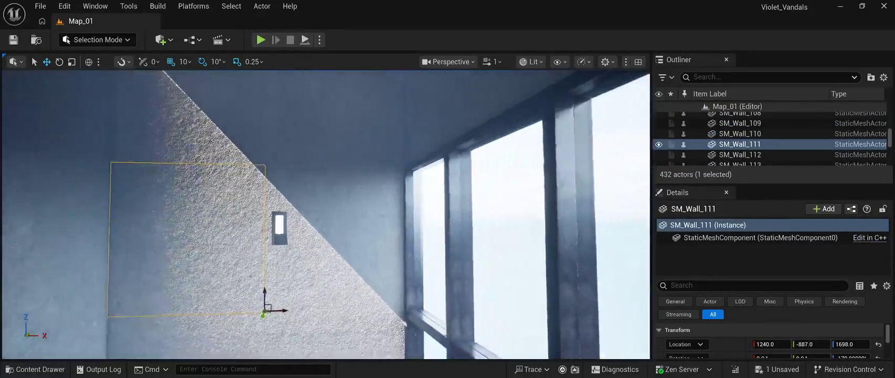
{"action": "left_click", "coordinate": [263, 231]}
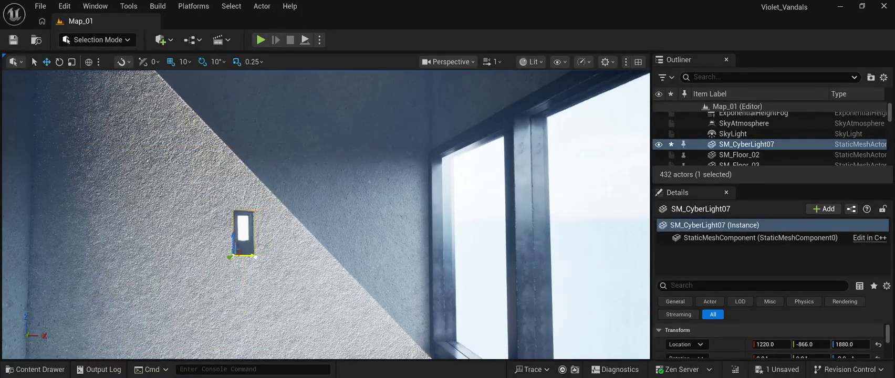
{"action": "left_click", "coordinate": [132, 220]}
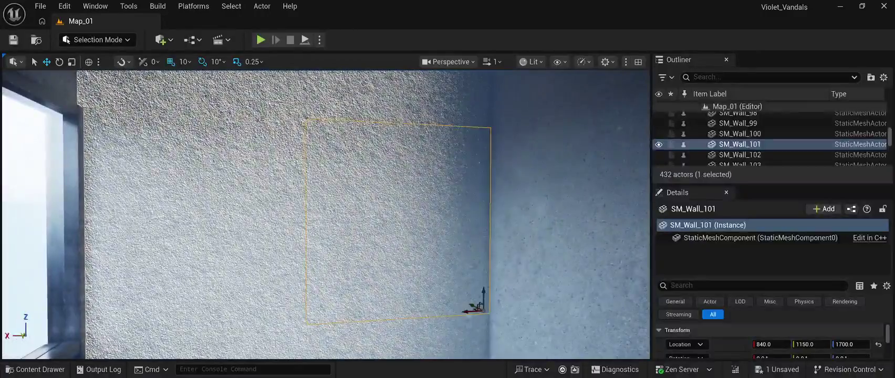
{"action": "left_click", "coordinate": [210, 220]}
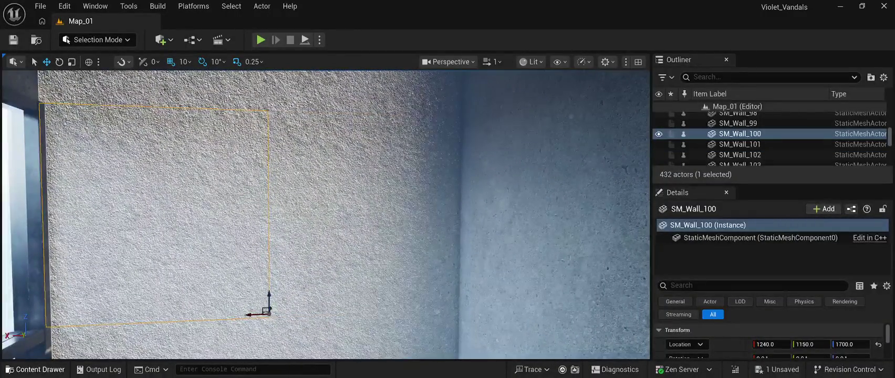
{"action": "left_click", "coordinate": [36, 369]}
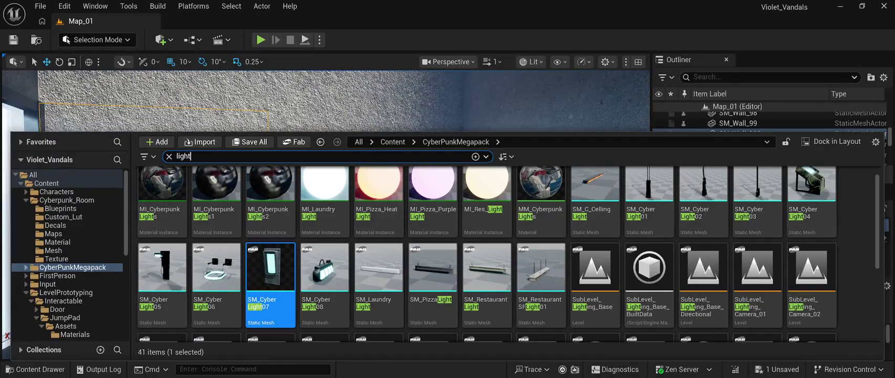
Step: Rotate the new SM_CyberLight8 to -160° and shift it along X to 1240
{"action": "key", "text": "ctrl+space"}
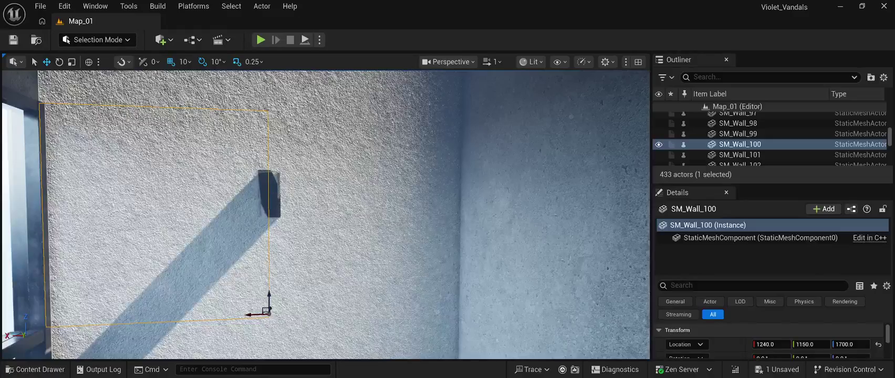
{"action": "left_click", "coordinate": [268, 192]}
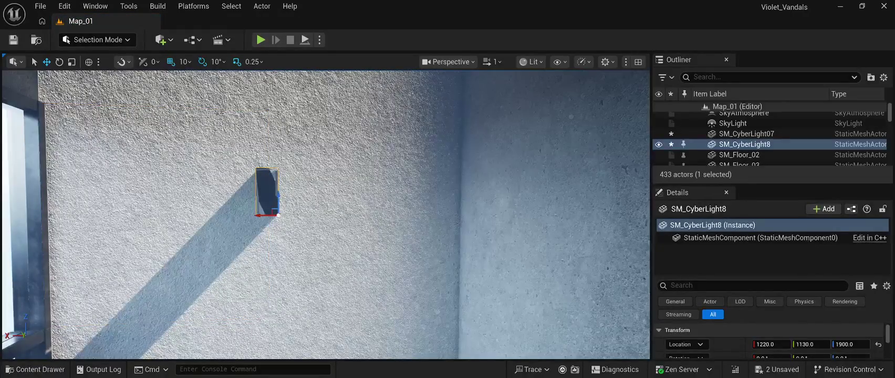
{"action": "key", "text": "e"}
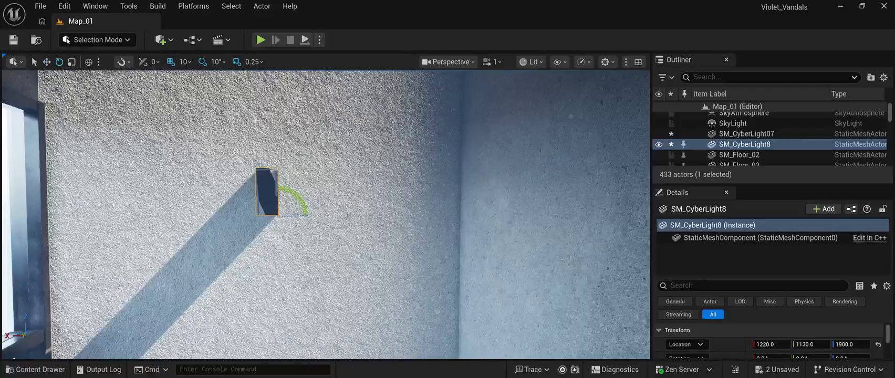
{"action": "mouse_move", "coordinate": [302, 199]}
{"action": "left_mouse_down"}
{"action": "mouse_move", "coordinate": [236, 210]}
{"action": "mouse_move", "coordinate": [253, 219]}
{"action": "mouse_move", "coordinate": [316, 219]}
{"action": "left_mouse_up"}
{"action": "left_click", "coordinate": [47, 61]}
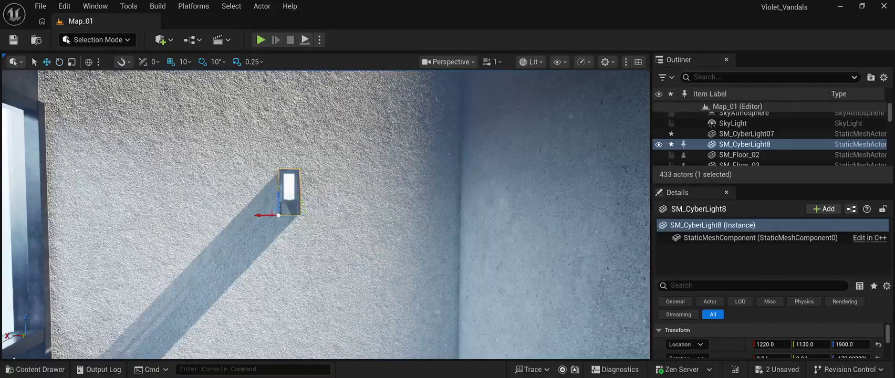
{"action": "left_click_drag", "start_coordinate": [263, 216], "coordinate": [252, 215]}
Step: Nudge SM_CyberLight8 to X 1250 and adjust its Y location to 1129
{"action": "left_click", "coordinate": [315, 237]}
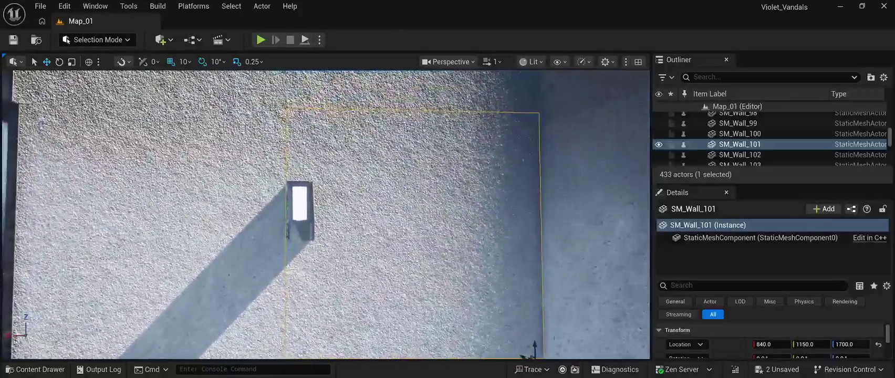
{"action": "left_click", "coordinate": [301, 204]}
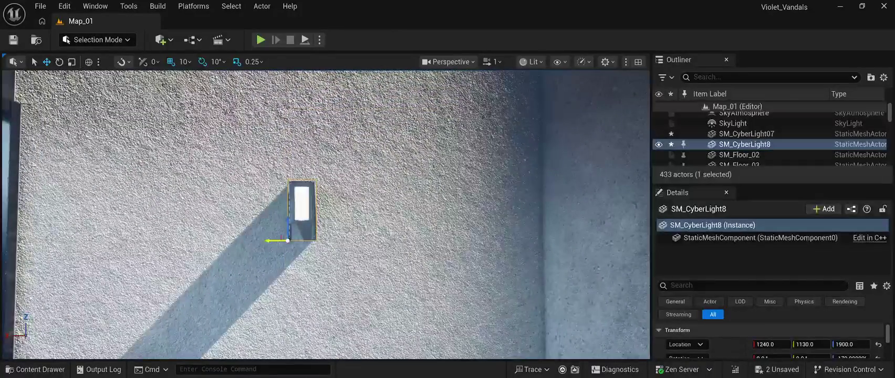
{"action": "left_click_drag", "start_coordinate": [276, 242], "coordinate": [269, 242]}
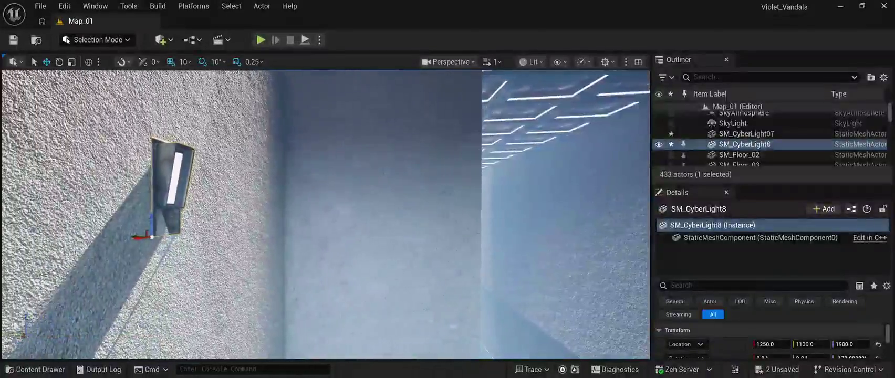
{"action": "left_click", "coordinate": [809, 344]}
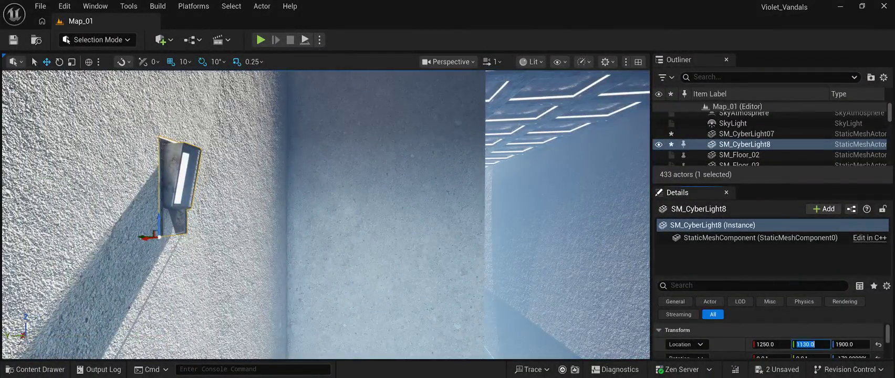
{"action": "key", "text": "Escape"}
{"action": "left_click_drag", "start_coordinate": [809, 344], "coordinate": [809, 344]}
Step: Fly around the corridor to check the light, then select the nebula sky actor
{"action": "key", "text": "w"}
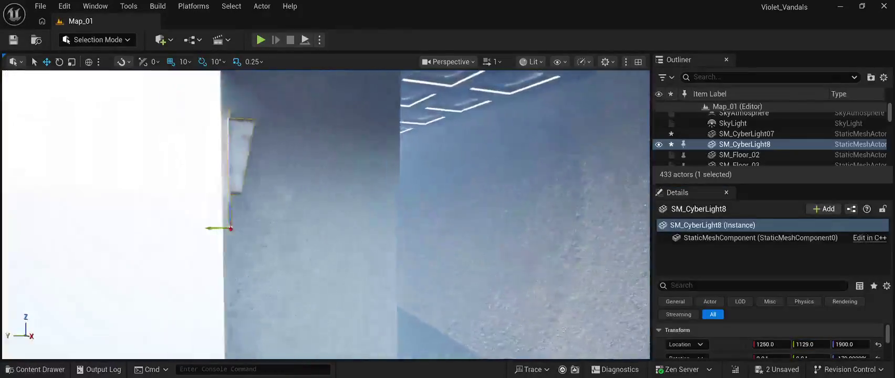
{"action": "key", "text": "w"}
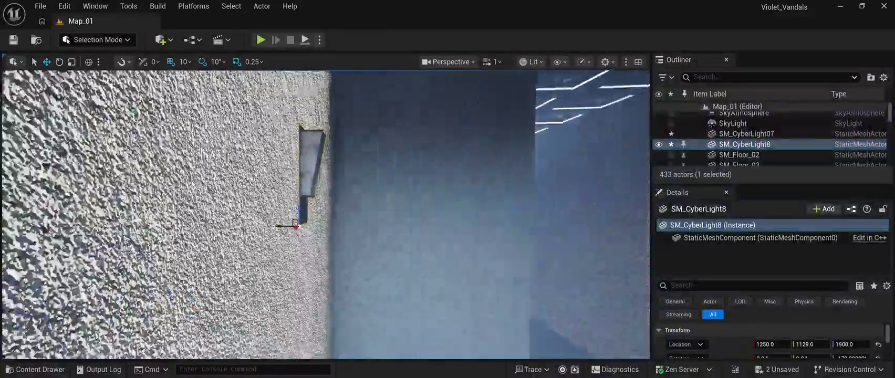
{"action": "key", "text": "s"}
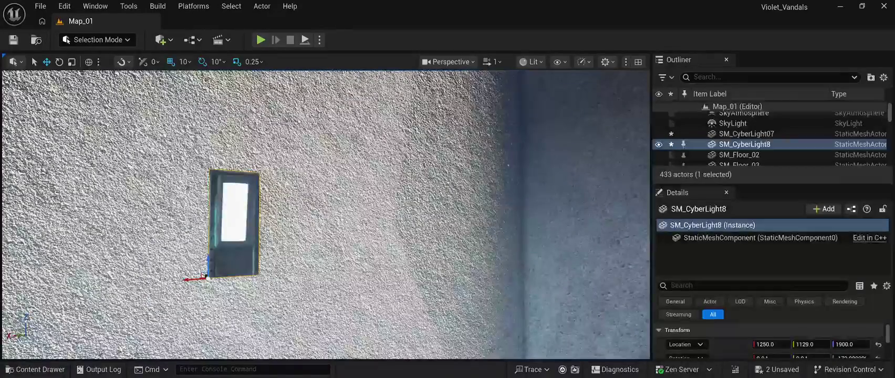
{"action": "key", "text": "d"}
{"action": "left_click", "coordinate": [450, 247]}
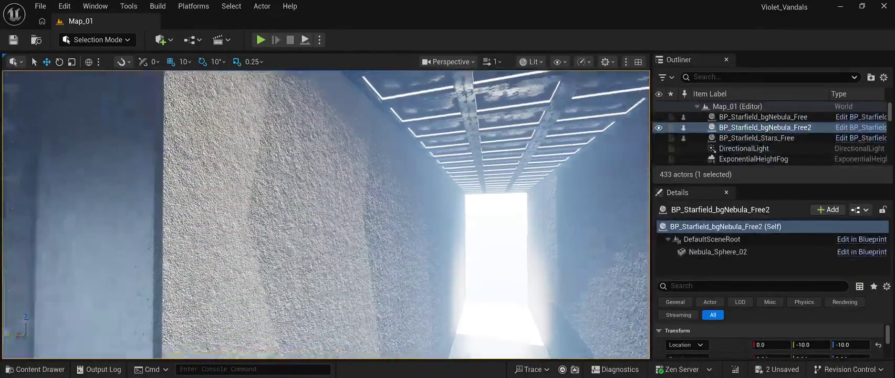
Step: Paste a SpotLight at the wall fixture and rotate it by -90°
{"action": "key", "text": "a"}
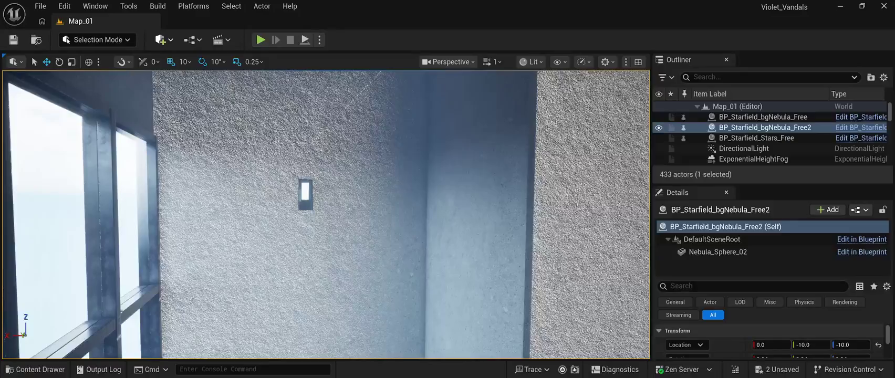
{"action": "key", "text": "ctrl+v"}
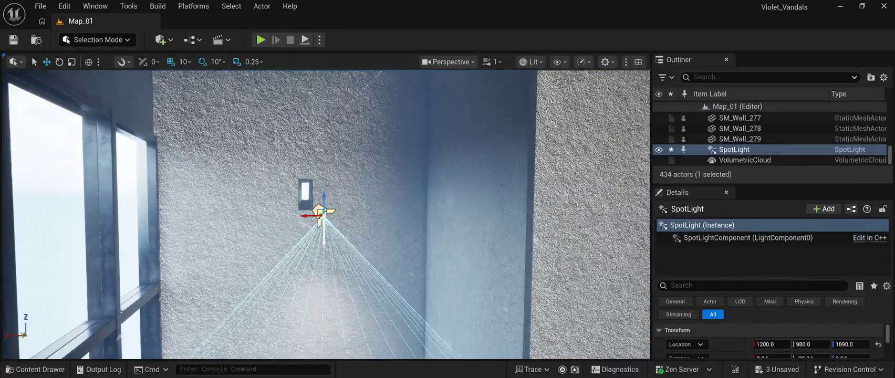
{"action": "scroll", "coordinate": [326, 215], "scroll_direction": "up", "scroll_amount": 5}
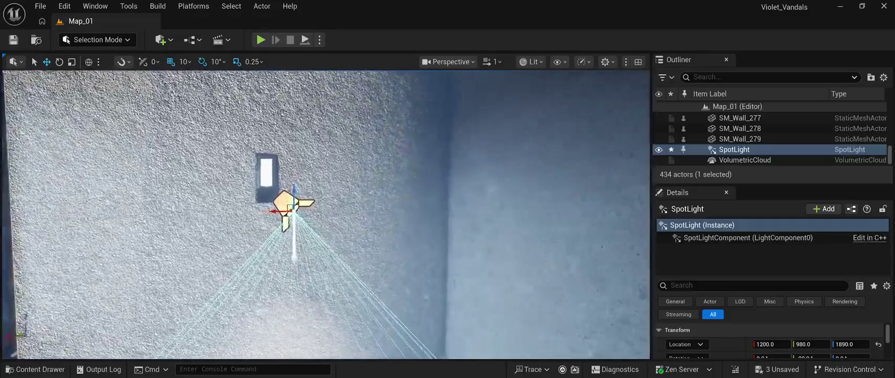
{"action": "mouse_move", "coordinate": [326, 215]}
{"action": "left_mouse_down"}
{"action": "mouse_move", "coordinate": [368, 199]}
{"action": "mouse_move", "coordinate": [354, 204]}
{"action": "left_mouse_up"}
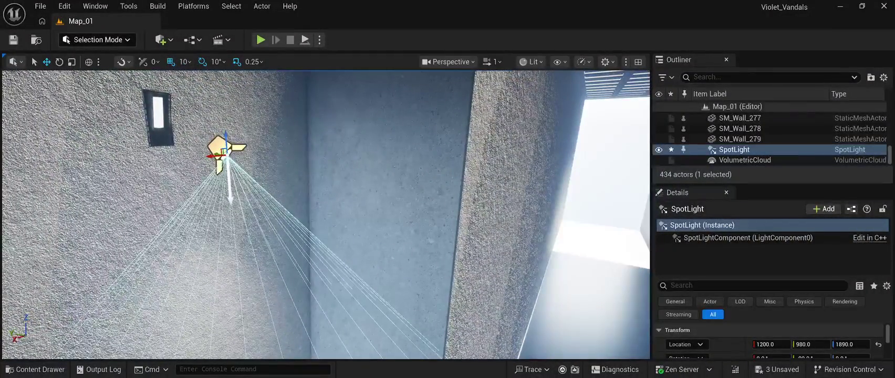
{"action": "key", "text": "e"}
{"action": "left_click_drag", "start_coordinate": [325, 216], "coordinate": [340, 289]}
{"action": "mouse_move", "coordinate": [255, 99]}
{"action": "left_mouse_down"}
{"action": "mouse_move", "coordinate": [234, 96]}
{"action": "mouse_move", "coordinate": [286, 116]}
{"action": "mouse_move", "coordinate": [315, 108]}
{"action": "mouse_move", "coordinate": [286, 116]}
{"action": "mouse_move", "coordinate": [256, 108]}
{"action": "left_mouse_up"}
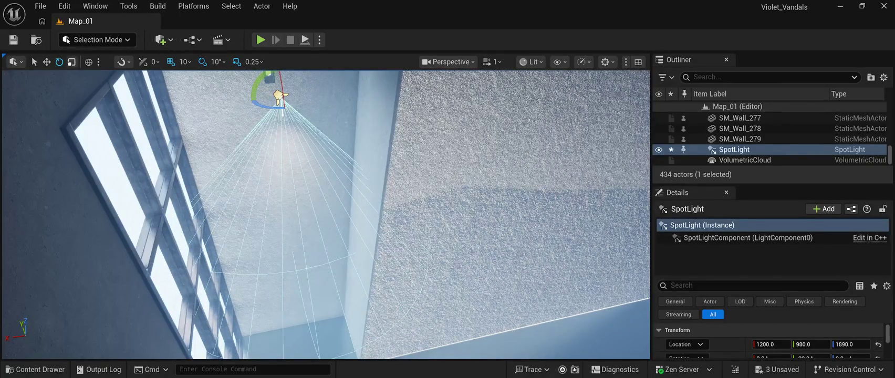
Step: Move the SpotLight toward the window to 1230, 1130, 1950 and play the level
{"action": "key", "text": "w"}
{"action": "key", "text": "f"}
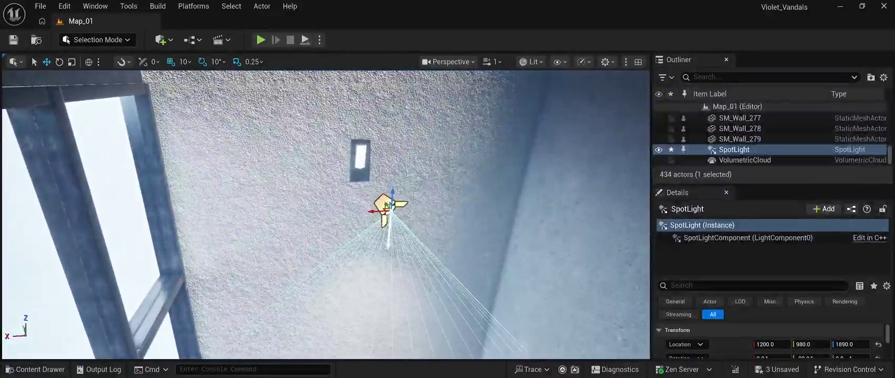
{"action": "mouse_move", "coordinate": [389, 208]}
{"action": "left_mouse_down"}
{"action": "mouse_move", "coordinate": [369, 196]}
{"action": "mouse_move", "coordinate": [366, 176]}
{"action": "mouse_move", "coordinate": [344, 168]}
{"action": "mouse_move", "coordinate": [360, 153]}
{"action": "mouse_move", "coordinate": [336, 158]}
{"action": "mouse_move", "coordinate": [336, 168]}
{"action": "mouse_move", "coordinate": [321, 158]}
{"action": "left_mouse_up"}
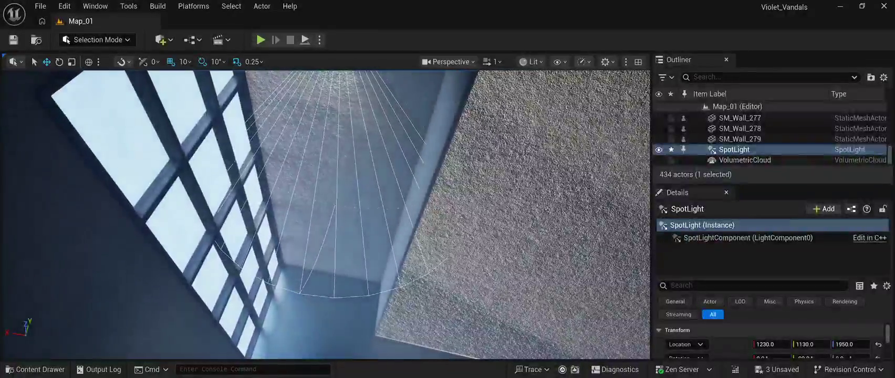
{"action": "key", "text": "alt+p"}
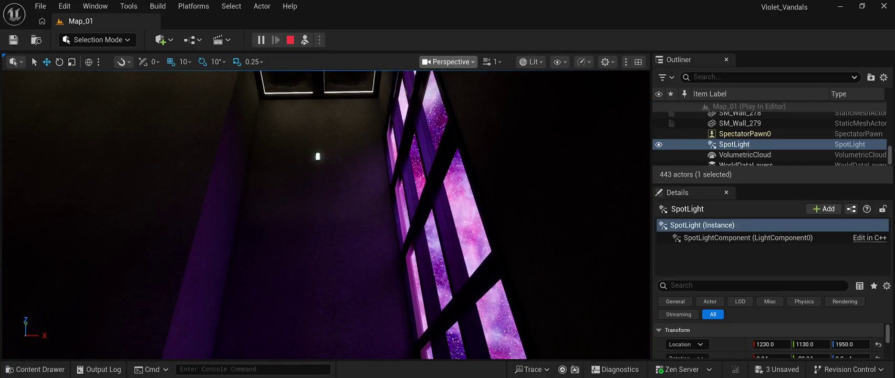
Step: Stop the Play In Editor session and return to editing
{"action": "key", "text": "Escape"}
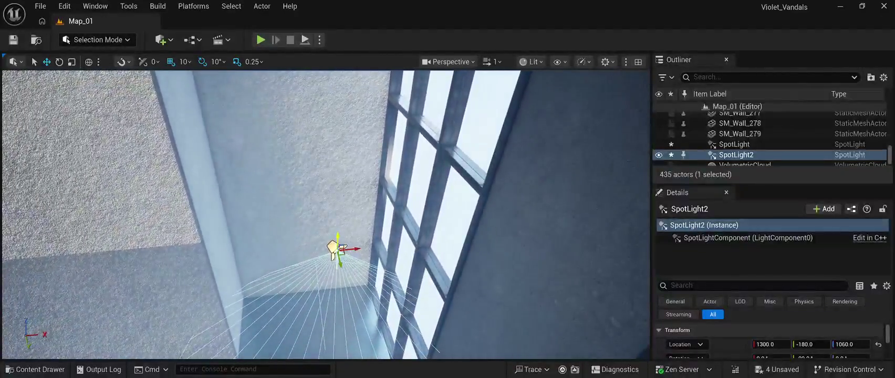
Step: Move SpotLight2 under the second wall fixture to 1240, -850, 1930, save, and play
{"action": "left_click_drag", "start_coordinate": [336, 242], "coordinate": [340, 94]}
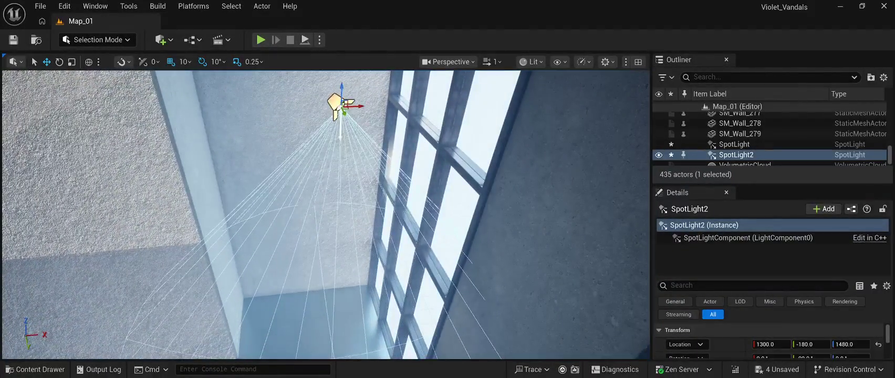
{"action": "mouse_move", "coordinate": [350, 276]}
{"action": "left_mouse_down"}
{"action": "mouse_move", "coordinate": [350, 126]}
{"action": "mouse_move", "coordinate": [335, 150]}
{"action": "mouse_move", "coordinate": [320, 144]}
{"action": "mouse_move", "coordinate": [317, 161]}
{"action": "mouse_move", "coordinate": [318, 152]}
{"action": "left_mouse_up"}
{"action": "key", "text": "f"}
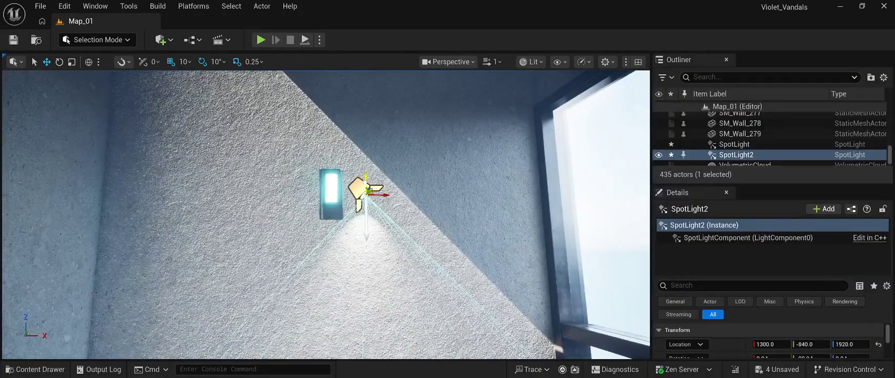
{"action": "left_click_drag", "start_coordinate": [381, 194], "coordinate": [289, 197]}
{"action": "left_click_drag", "start_coordinate": [340, 219], "coordinate": [333, 211]}
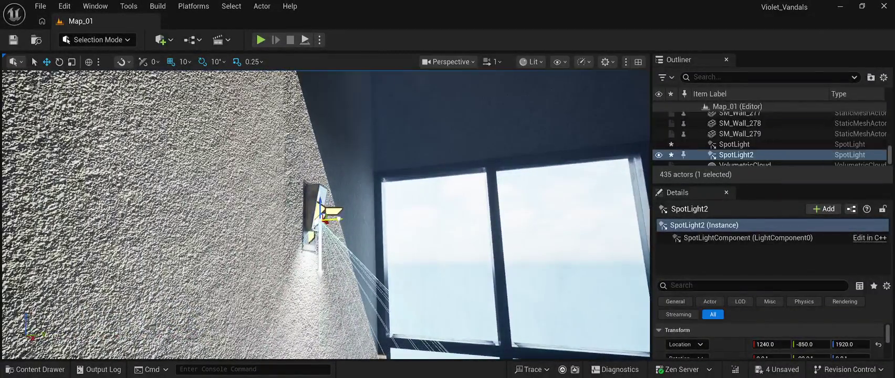
{"action": "left_click_drag", "start_coordinate": [318, 265], "coordinate": [319, 257]}
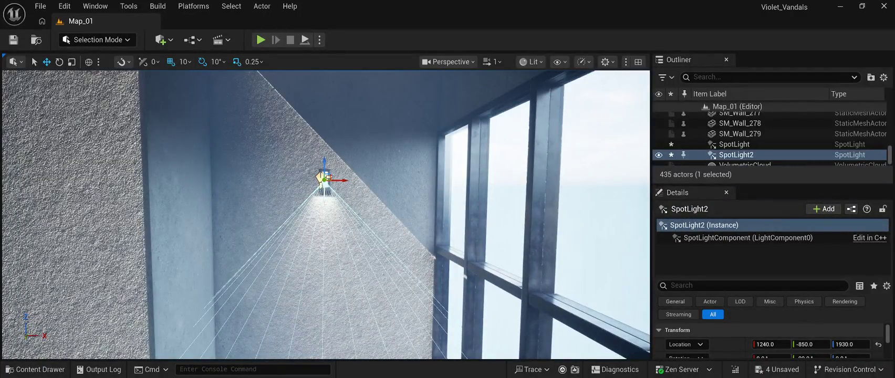
{"action": "key", "text": "ctrl+s"}
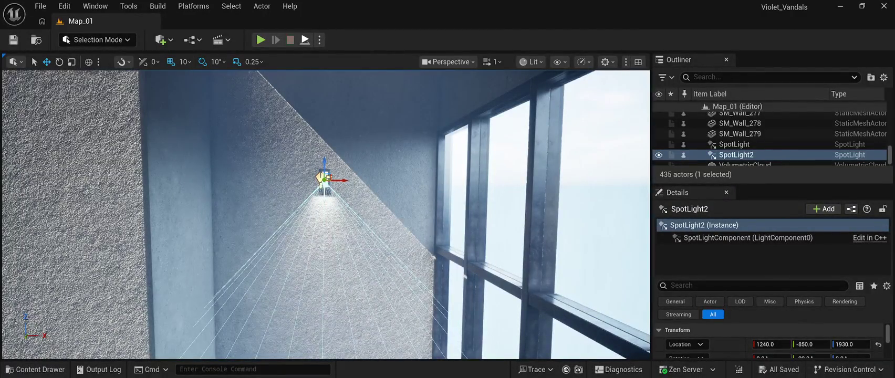
{"action": "key", "text": "alt+p"}
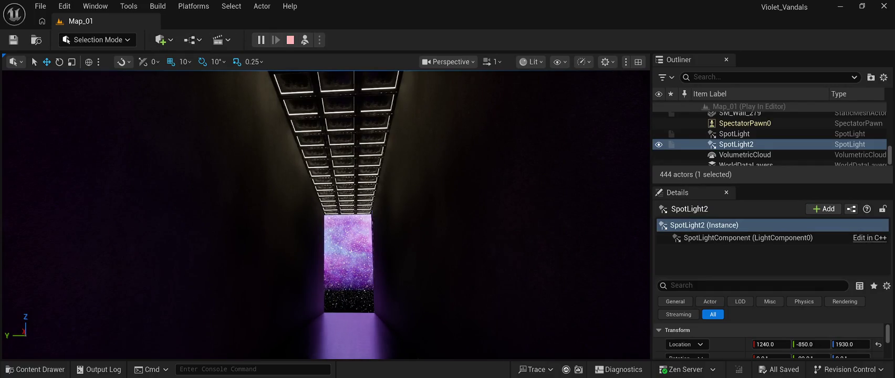
Step: Stop the play test and open the Content Drawer listing CyberPunkMegapack 'light' assets
{"action": "left_click", "coordinate": [289, 40]}
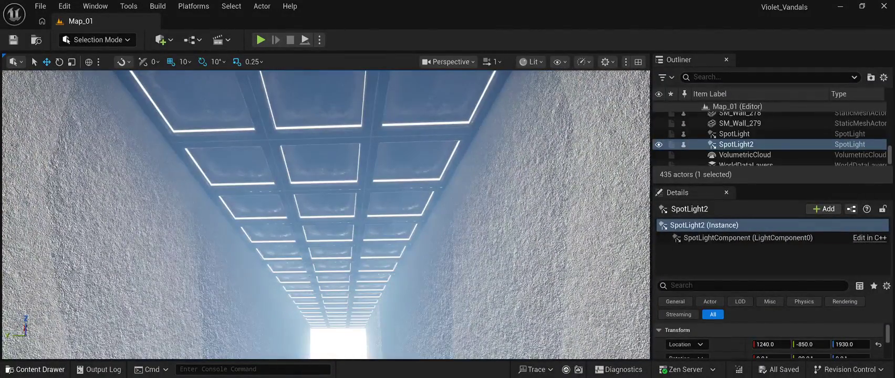
{"action": "left_click", "coordinate": [35, 369]}
{"action": "type", "text": "light"}
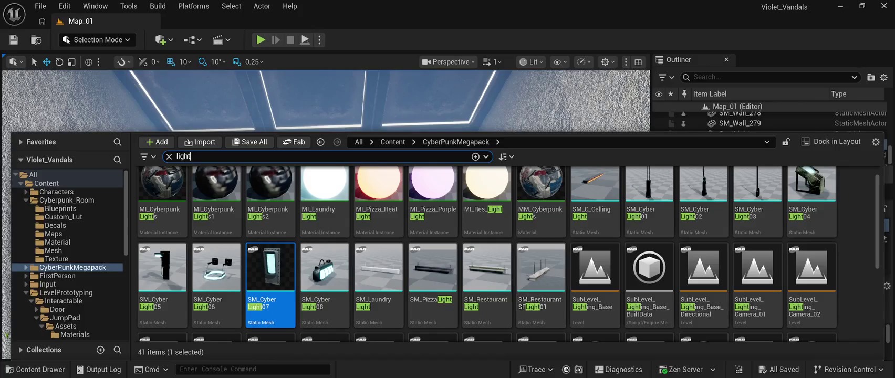
Step: Place SM_RestaurantSFLight01 in the corridor and lift it toward the ceiling
{"action": "left_click", "coordinate": [540, 273]}
{"action": "key", "text": "ctrl+space"}
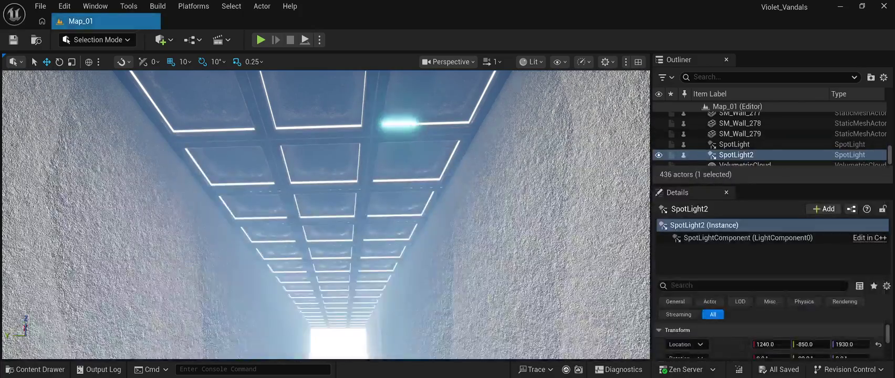
{"action": "mouse_move", "coordinate": [332, 347]}
{"action": "left_mouse_down"}
{"action": "mouse_move", "coordinate": [329, 355]}
{"action": "mouse_move", "coordinate": [367, 351]}
{"action": "left_mouse_up"}
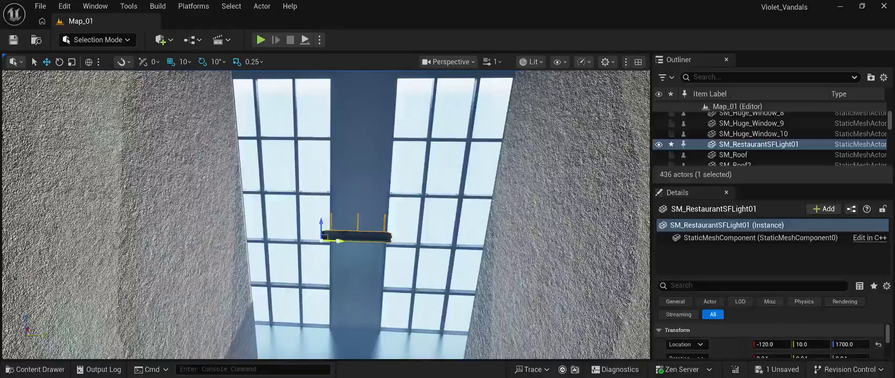
{"action": "mouse_move", "coordinate": [341, 240]}
{"action": "left_mouse_down"}
{"action": "mouse_move", "coordinate": [320, 240]}
{"action": "mouse_move", "coordinate": [299, 181]}
{"action": "mouse_move", "coordinate": [300, 90]}
{"action": "left_mouse_up"}
{"action": "left_click_drag", "start_coordinate": [309, 257], "coordinate": [310, 153]}
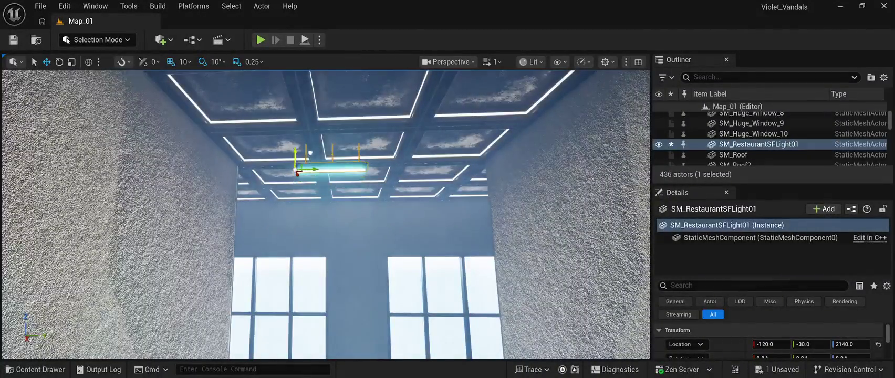
{"action": "scroll", "coordinate": [326, 215], "scroll_direction": "up", "scroll_amount": 5}
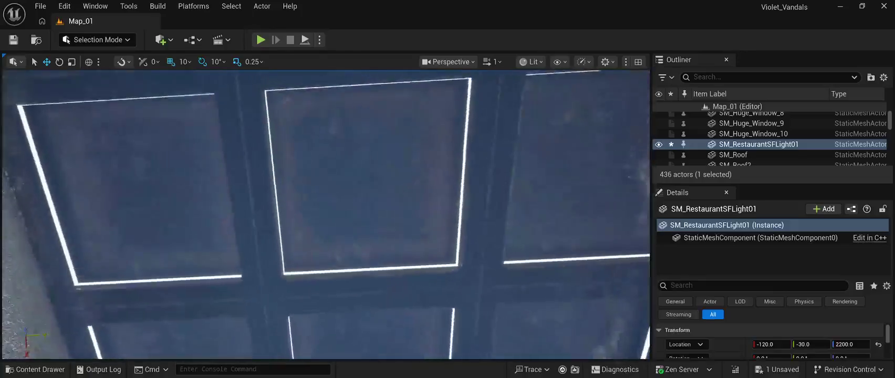
{"action": "key", "text": "f"}
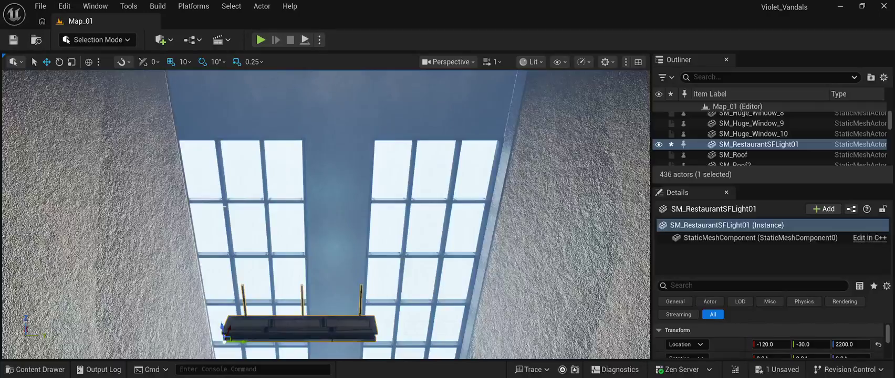
{"action": "left_click_drag", "start_coordinate": [848, 344], "coordinate": [875, 344]}
{"action": "key", "text": "f"}
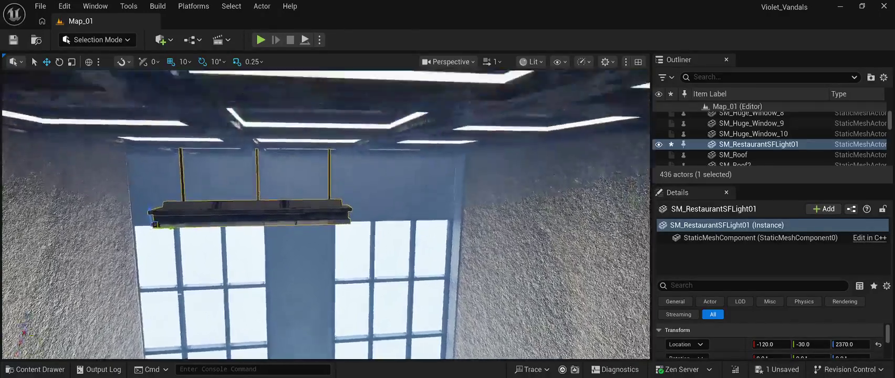
{"action": "mouse_move", "coordinate": [181, 226]}
{"action": "left_mouse_down"}
{"action": "mouse_move", "coordinate": [190, 180]}
{"action": "mouse_move", "coordinate": [210, 195]}
{"action": "mouse_move", "coordinate": [274, 193]}
{"action": "left_mouse_up"}
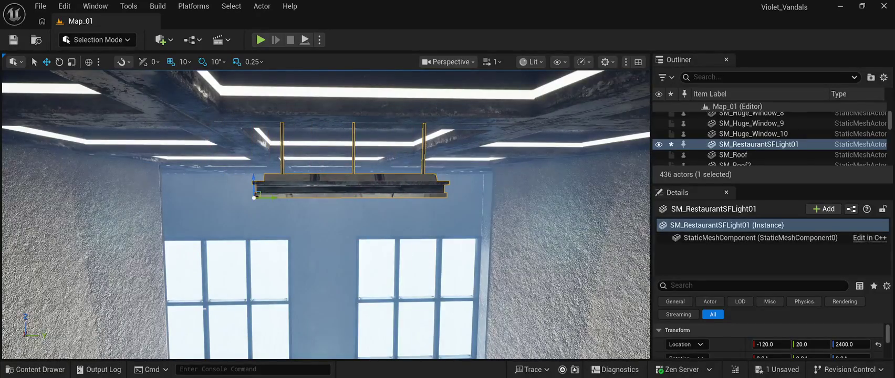
Step: Fine-tune the fixture's location to 20, 65, 2438 and duplicate it
{"action": "scroll", "coordinate": [325, 214], "scroll_direction": "down", "scroll_amount": 5}
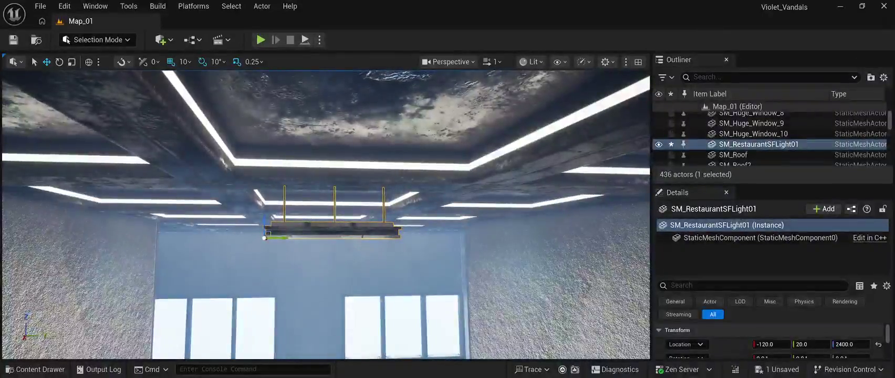
{"action": "scroll", "coordinate": [325, 215], "scroll_direction": "up", "scroll_amount": 5}
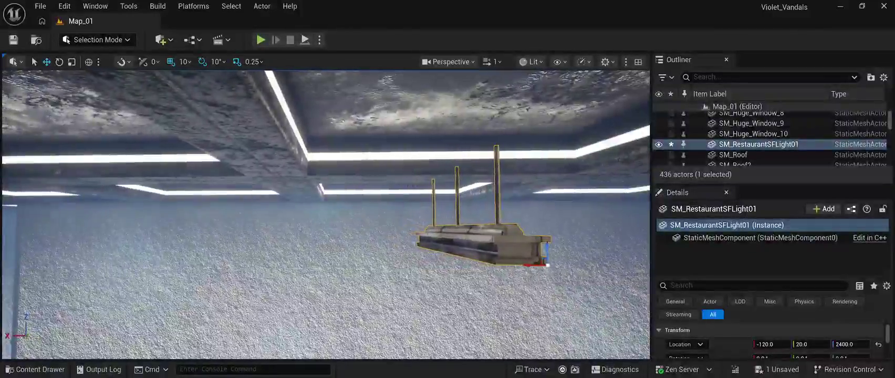
{"action": "scroll", "coordinate": [325, 215], "scroll_direction": "up", "scroll_amount": 1}
{"action": "left_click_drag", "start_coordinate": [533, 265], "coordinate": [184, 247]}
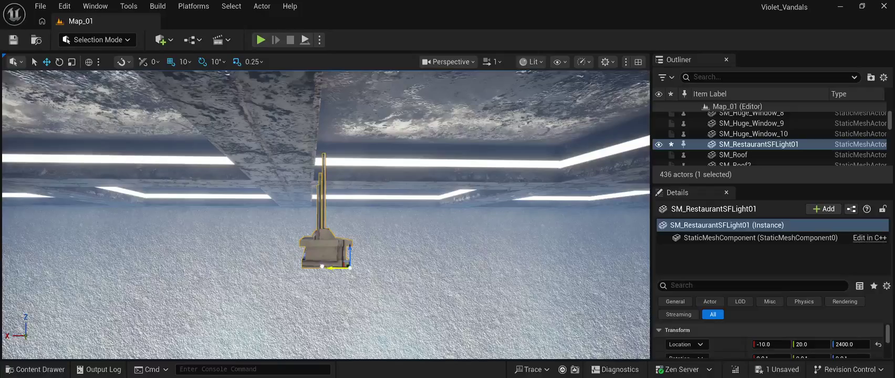
{"action": "mouse_move", "coordinate": [276, 252]}
{"action": "left_mouse_down"}
{"action": "mouse_move", "coordinate": [274, 199]}
{"action": "mouse_move", "coordinate": [274, 304]}
{"action": "mouse_move", "coordinate": [273, 218]}
{"action": "left_mouse_up"}
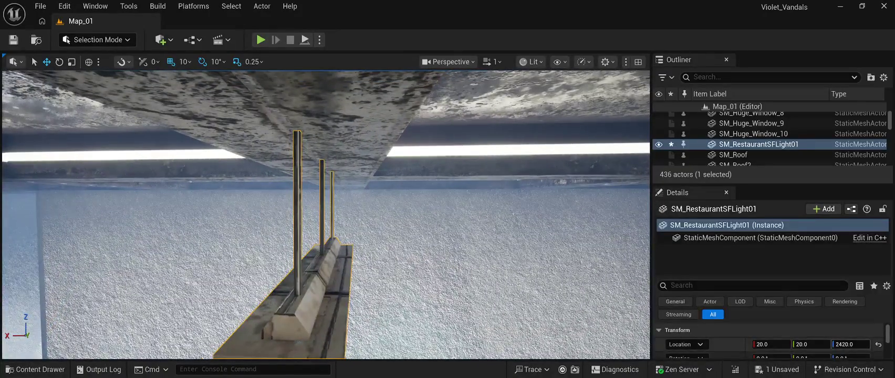
{"action": "left_click_drag", "start_coordinate": [850, 344], "coordinate": [866, 344]}
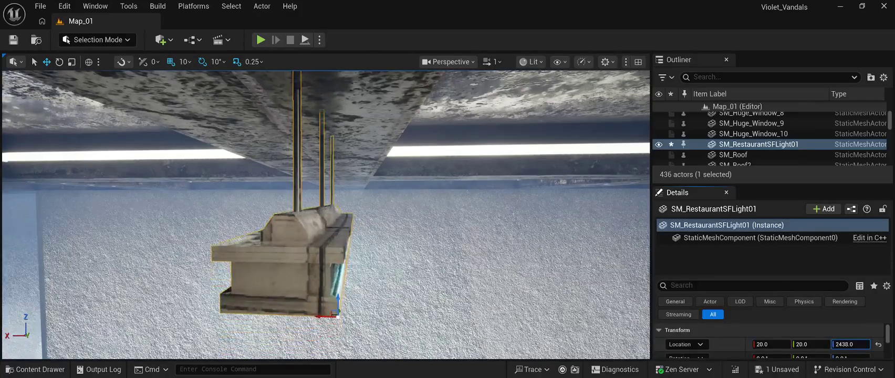
{"action": "mouse_move", "coordinate": [336, 236]}
{"action": "left_mouse_down"}
{"action": "mouse_move", "coordinate": [336, 226]}
{"action": "mouse_move", "coordinate": [343, 271]}
{"action": "mouse_move", "coordinate": [337, 229]}
{"action": "left_mouse_up"}
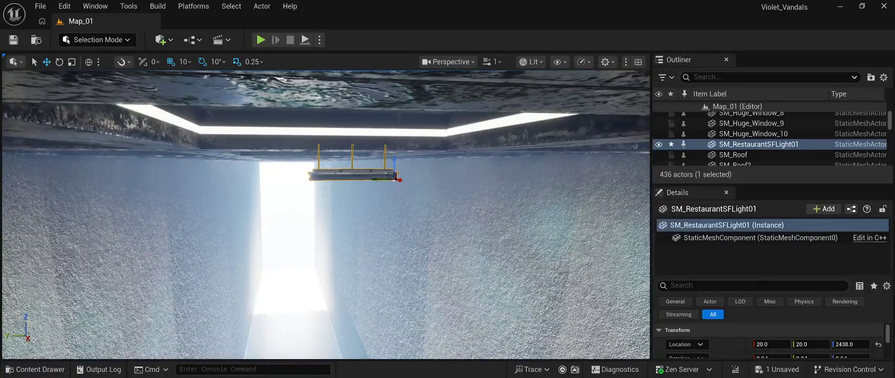
{"action": "left_click_drag", "start_coordinate": [811, 344], "coordinate": [835, 344]}
{"action": "mouse_move", "coordinate": [336, 228]}
{"action": "left_mouse_down"}
{"action": "mouse_move", "coordinate": [315, 228]}
{"action": "mouse_move", "coordinate": [315, 247]}
{"action": "mouse_move", "coordinate": [315, 228]}
{"action": "mouse_move", "coordinate": [367, 215]}
{"action": "mouse_move", "coordinate": [341, 210]}
{"action": "left_mouse_up"}
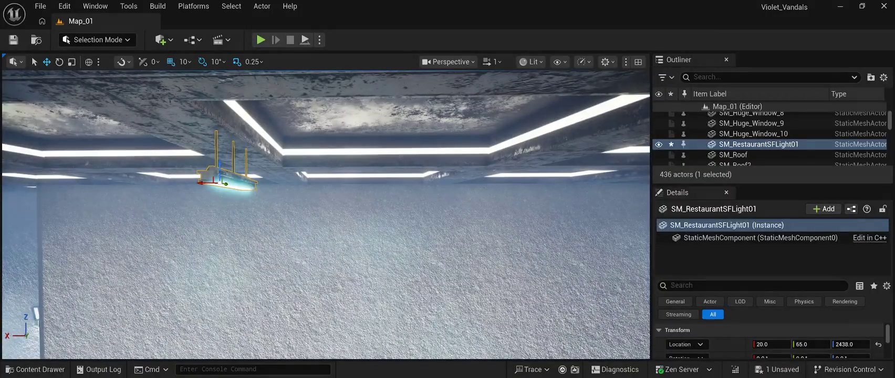
{"action": "key", "text": "ctrl+d"}
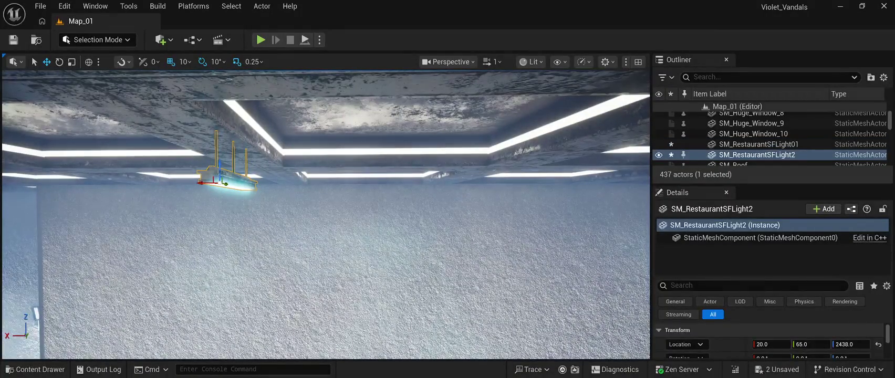
Step: Slide the copied fixture along the ceiling to around X -1980
{"action": "left_click_drag", "start_coordinate": [207, 182], "coordinate": [620, 182]}
{"action": "key", "text": "f"}
{"action": "left_click_drag", "start_coordinate": [346, 160], "coordinate": [588, 176]}
{"action": "key", "text": "f"}
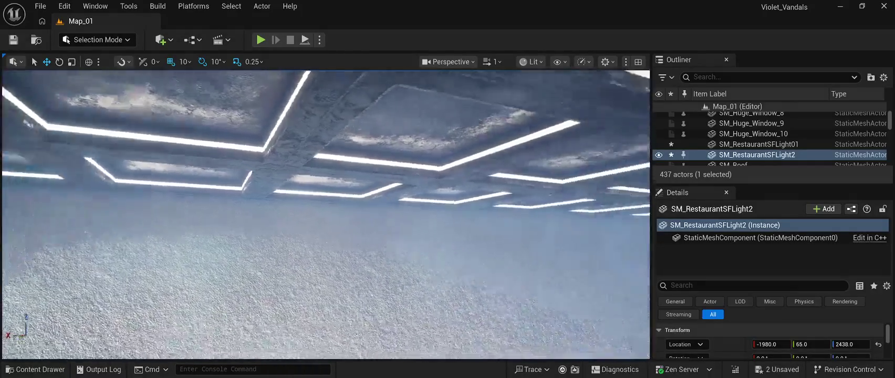
Step: Duplicate it again, move the third fixture to X -3970, and add a PointLight
{"action": "key", "text": "f"}
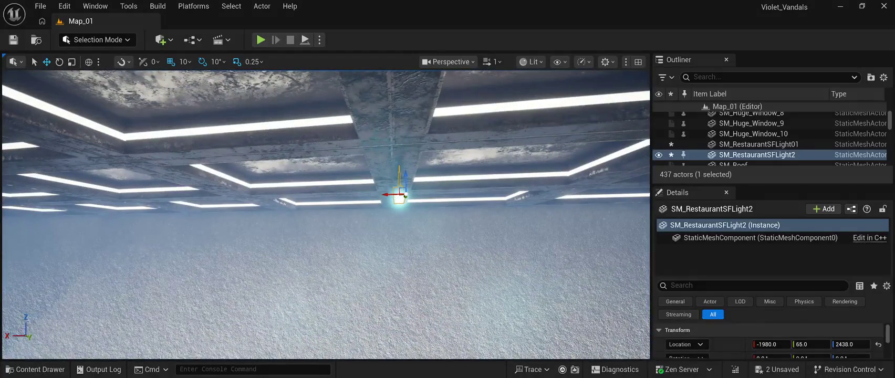
{"action": "key", "text": "ctrl+d"}
{"action": "left_click_drag", "start_coordinate": [392, 195], "coordinate": [501, 194]}
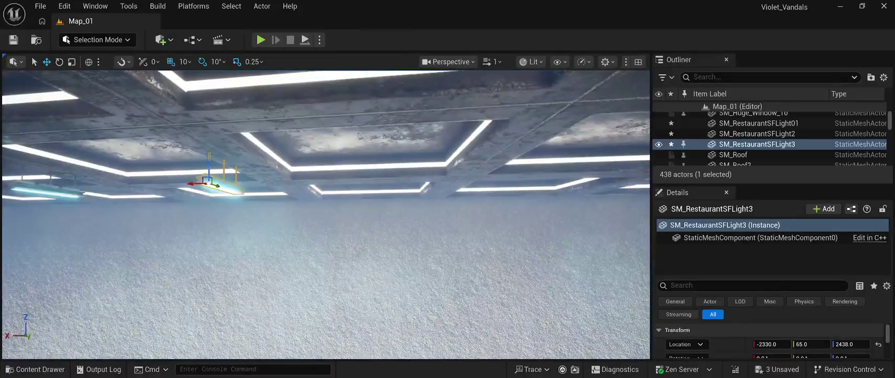
{"action": "left_click_drag", "start_coordinate": [223, 186], "coordinate": [607, 172]}
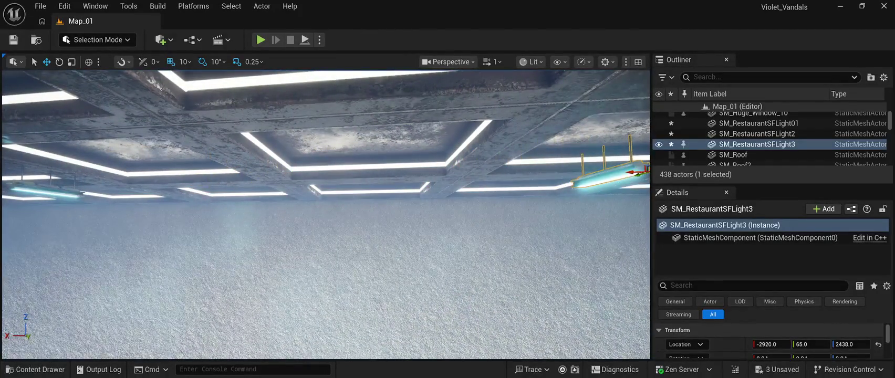
{"action": "scroll", "coordinate": [325, 215], "scroll_direction": "down", "scroll_amount": 5}
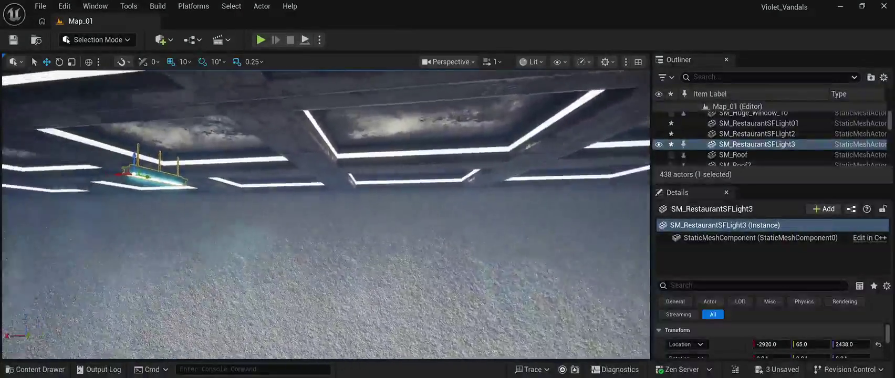
{"action": "left_click_drag", "start_coordinate": [152, 176], "coordinate": [328, 189]}
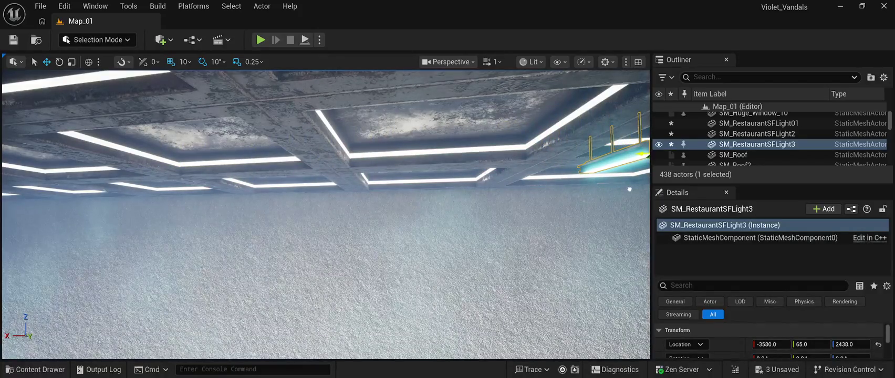
{"action": "left_click_drag", "start_coordinate": [326, 216], "coordinate": [378, 215]}
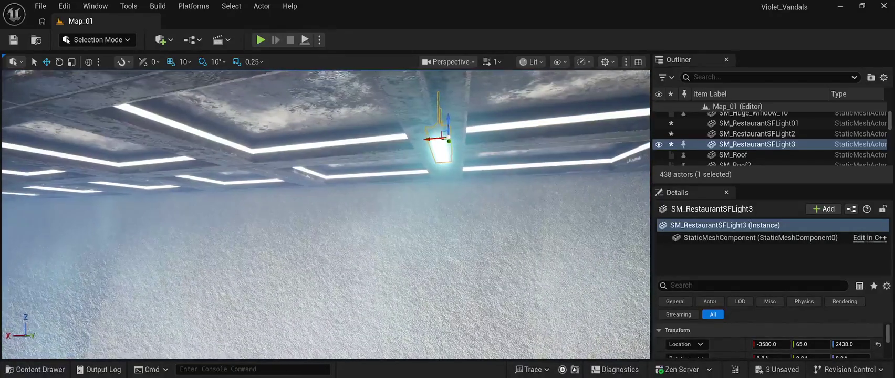
{"action": "left_click_drag", "start_coordinate": [444, 137], "coordinate": [433, 137]}
{"action": "mouse_move", "coordinate": [326, 216]}
{"action": "left_mouse_down"}
{"action": "mouse_move", "coordinate": [283, 216]}
{"action": "mouse_move", "coordinate": [357, 210]}
{"action": "left_mouse_up"}
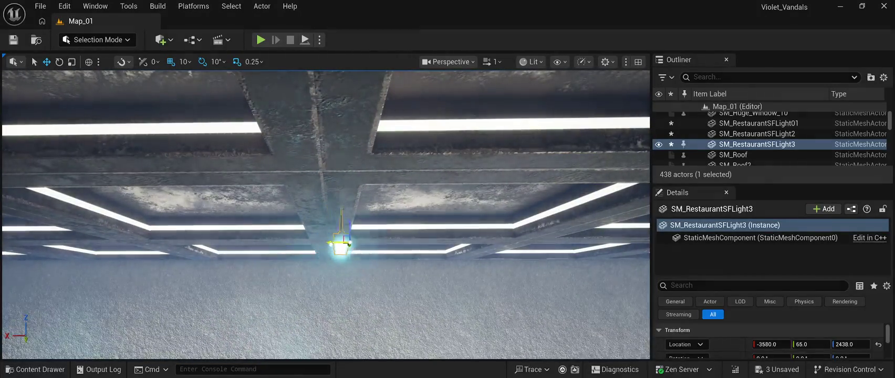
{"action": "left_click_drag", "start_coordinate": [336, 243], "coordinate": [612, 259]}
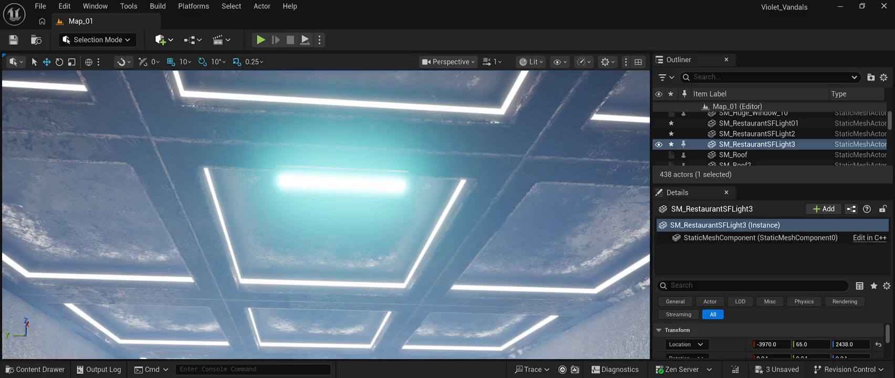
{"action": "left_click", "coordinate": [325, 213]}
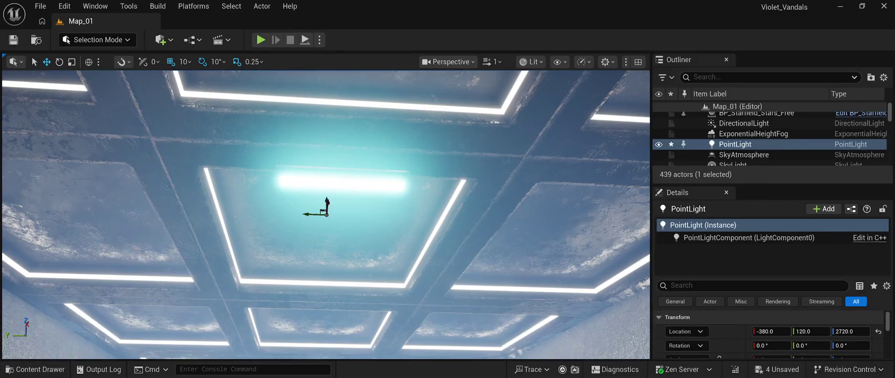
Step: Lower the point light under the ceiling and copy it along X to -1970
{"action": "left_click_drag", "start_coordinate": [326, 212], "coordinate": [300, 195]}
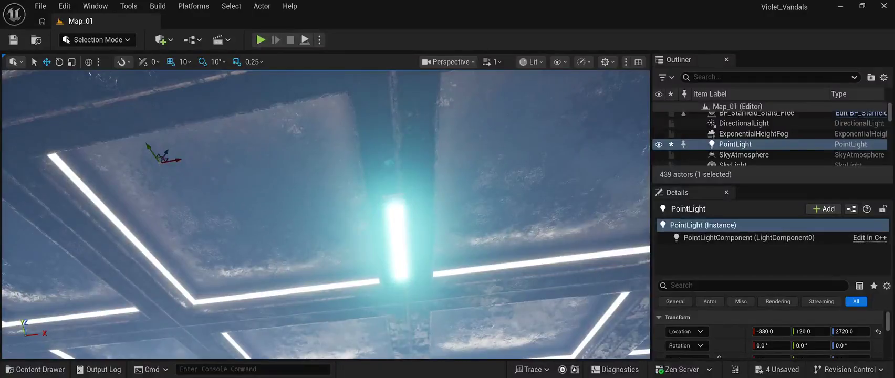
{"action": "left_click_drag", "start_coordinate": [162, 157], "coordinate": [96, 275]}
{"action": "mouse_move", "coordinate": [90, 303]}
{"action": "left_mouse_down"}
{"action": "mouse_move", "coordinate": [205, 318]}
{"action": "mouse_move", "coordinate": [420, 270]}
{"action": "mouse_move", "coordinate": [386, 262]}
{"action": "mouse_move", "coordinate": [398, 269]}
{"action": "mouse_move", "coordinate": [331, 215]}
{"action": "mouse_move", "coordinate": [335, 234]}
{"action": "mouse_move", "coordinate": [356, 236]}
{"action": "left_mouse_up"}
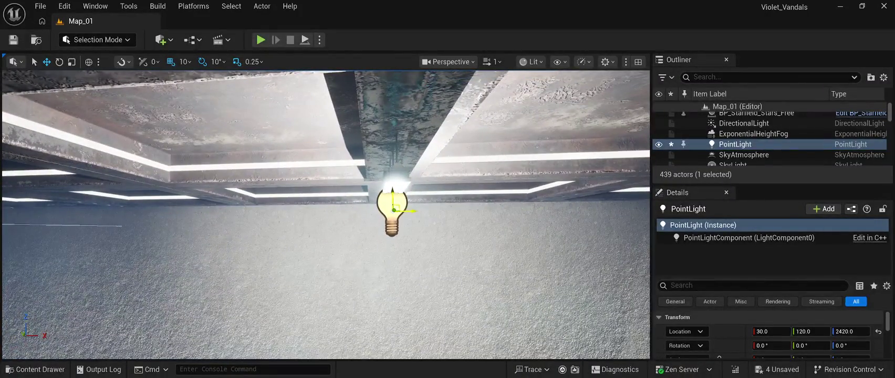
{"action": "left_click_drag", "start_coordinate": [410, 210], "coordinate": [11, 213], "text": "alt"}
{"action": "mouse_move", "coordinate": [325, 215]}
{"action": "left_mouse_down"}
{"action": "mouse_move", "coordinate": [336, 210]}
{"action": "mouse_move", "coordinate": [315, 199]}
{"action": "mouse_move", "coordinate": [357, 208]}
{"action": "mouse_move", "coordinate": [336, 210]}
{"action": "left_mouse_up"}
{"action": "left_click_drag", "start_coordinate": [471, 203], "coordinate": [128, 203]}
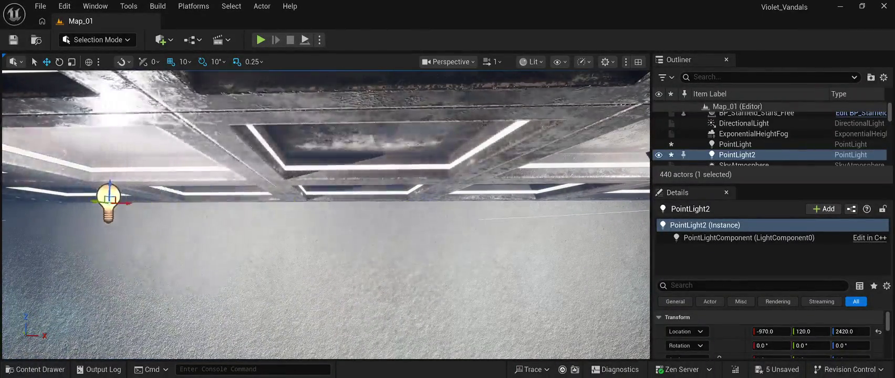
{"action": "left_click_drag", "start_coordinate": [336, 210], "coordinate": [294, 210]}
{"action": "left_click_drag", "start_coordinate": [305, 170], "coordinate": [60, 182]}
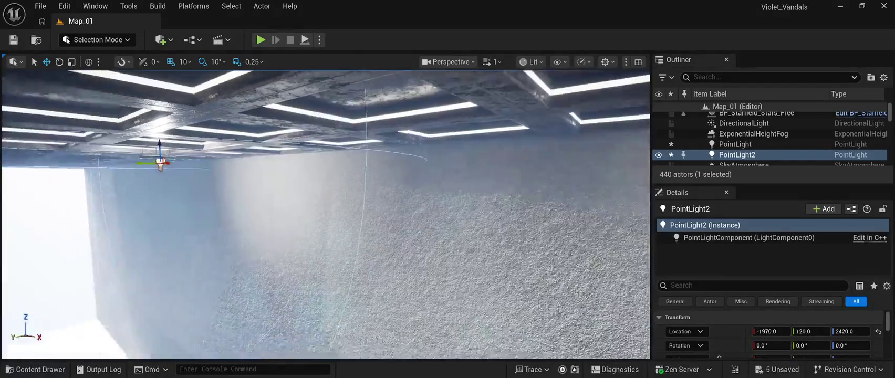
{"action": "key", "text": "f"}
Step: Duplicate PointLight3 to -3960, 120, 2420, save the level, and start Play
{"action": "key", "text": "Right"}
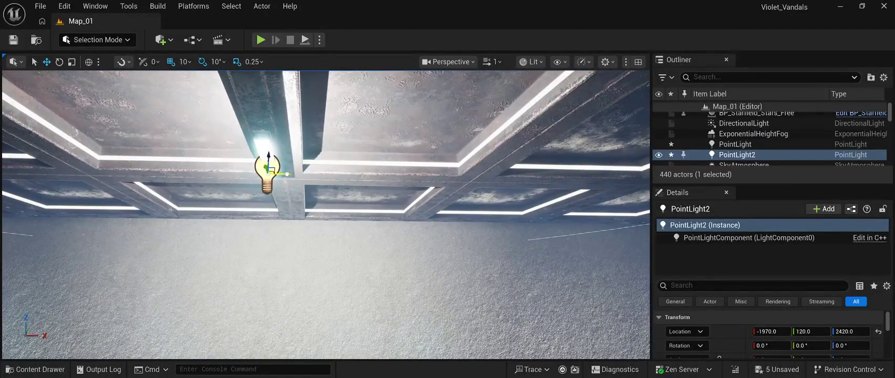
{"action": "left_click", "coordinate": [394, 115]}
{"action": "left_click", "coordinate": [267, 171]}
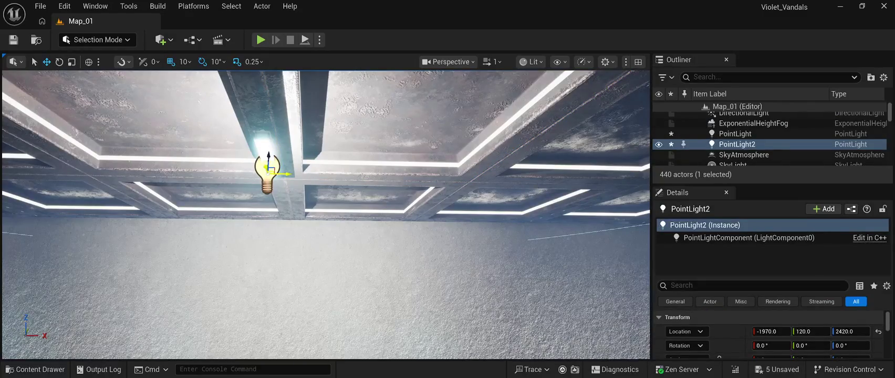
{"action": "key", "text": "ctrl+d"}
{"action": "mouse_move", "coordinate": [284, 174]}
{"action": "left_mouse_down"}
{"action": "mouse_move", "coordinate": [266, 161]}
{"action": "mouse_move", "coordinate": [116, 170]}
{"action": "mouse_move", "coordinate": [320, 156]}
{"action": "mouse_move", "coordinate": [184, 158]}
{"action": "mouse_move", "coordinate": [315, 158]}
{"action": "mouse_move", "coordinate": [167, 214]}
{"action": "mouse_move", "coordinate": [174, 184]}
{"action": "mouse_move", "coordinate": [220, 189]}
{"action": "mouse_move", "coordinate": [200, 173]}
{"action": "mouse_move", "coordinate": [157, 173]}
{"action": "left_mouse_up"}
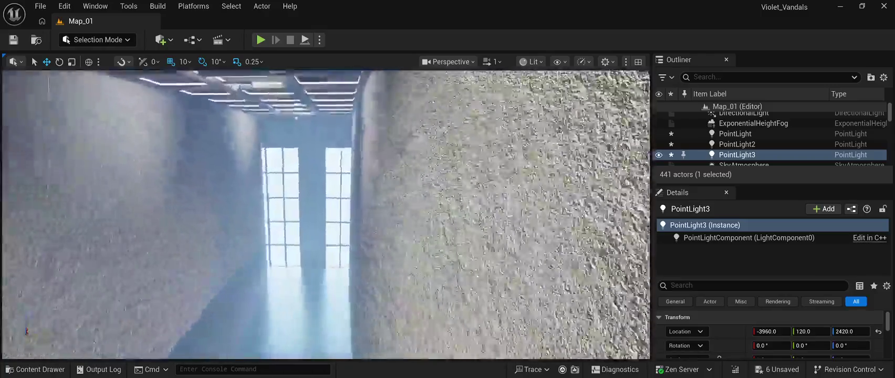
{"action": "left_click_drag", "start_coordinate": [157, 174], "coordinate": [158, 185]}
{"action": "key", "text": "ctrl+s"}
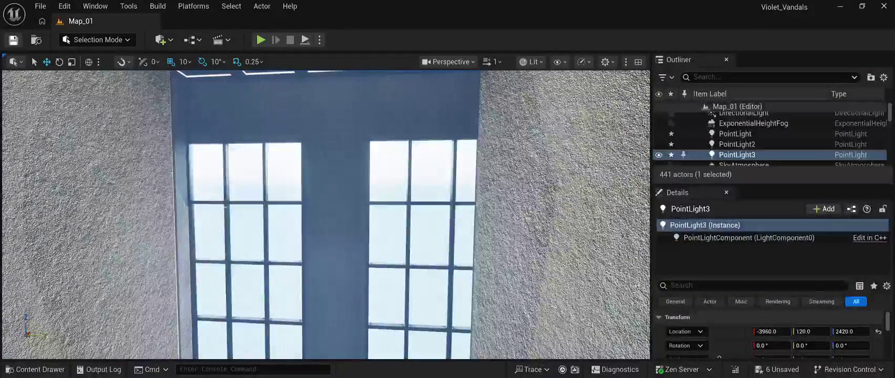
{"action": "key", "text": "alt+p"}
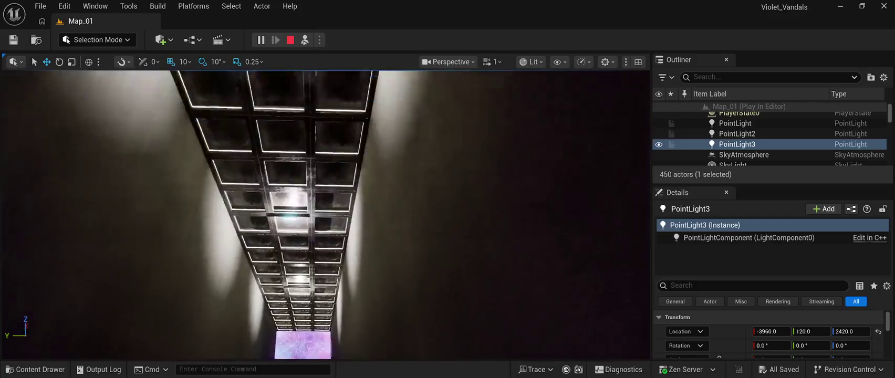
Step: Stop the preview, delete PointLight, PointLight2 and PointLight3, and play-test again
{"action": "key", "text": "Escape"}
{"action": "key", "text": "f"}
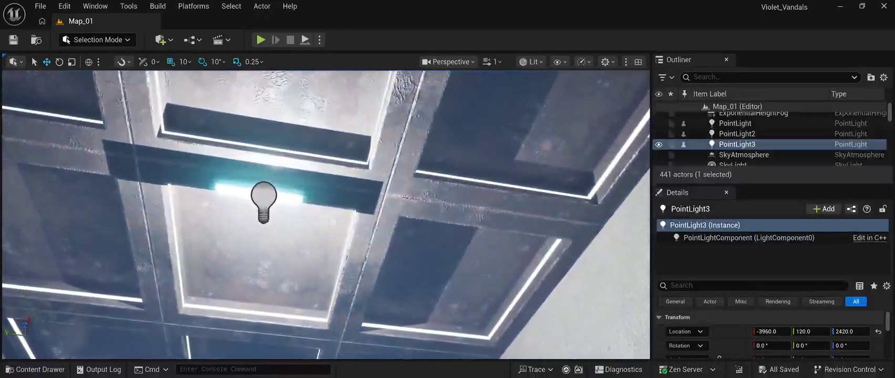
{"action": "left_click", "coordinate": [735, 123]}
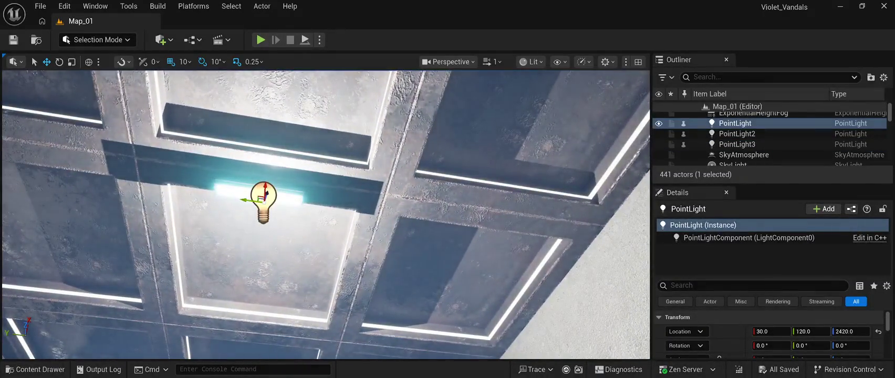
{"action": "key", "text": "f"}
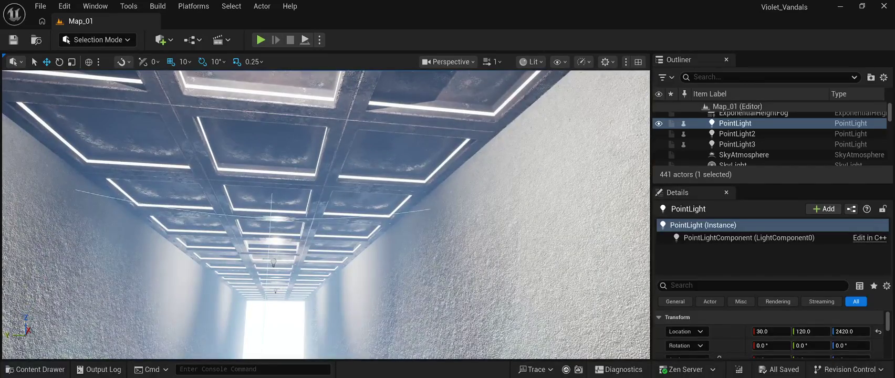
{"action": "left_click", "coordinate": [736, 133], "text": "ctrl"}
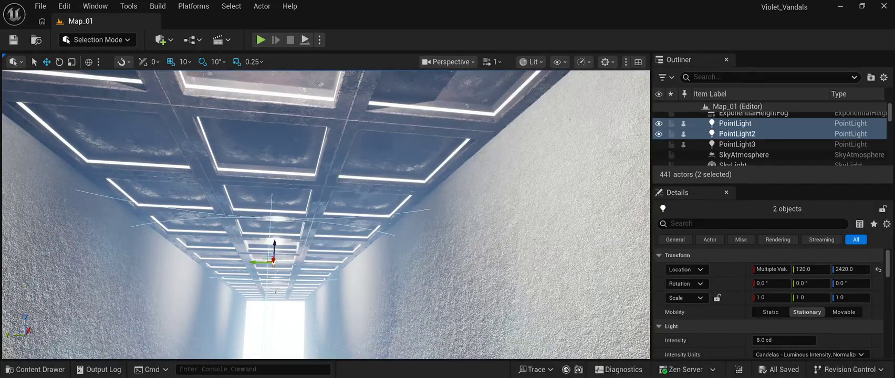
{"action": "key", "text": "w"}
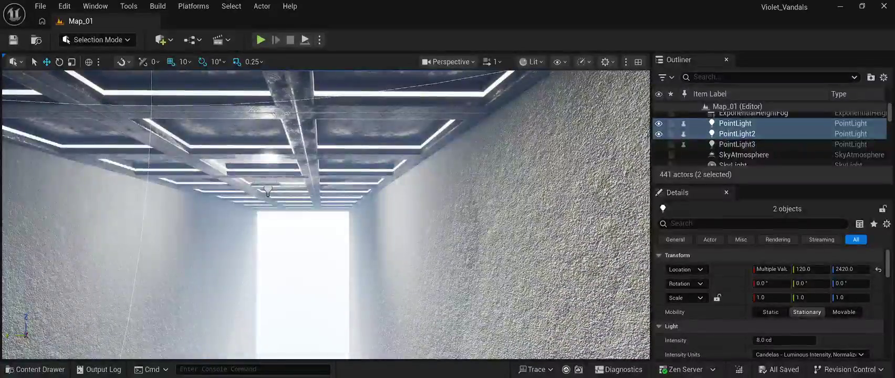
{"action": "left_click", "coordinate": [737, 144], "text": "ctrl"}
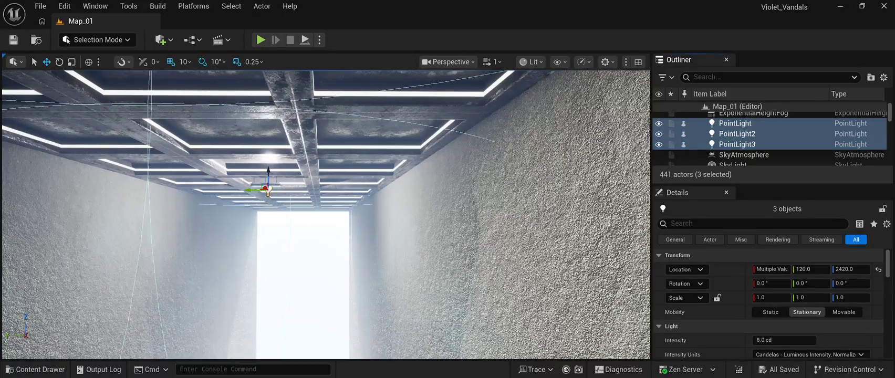
{"action": "key", "text": "Delete"}
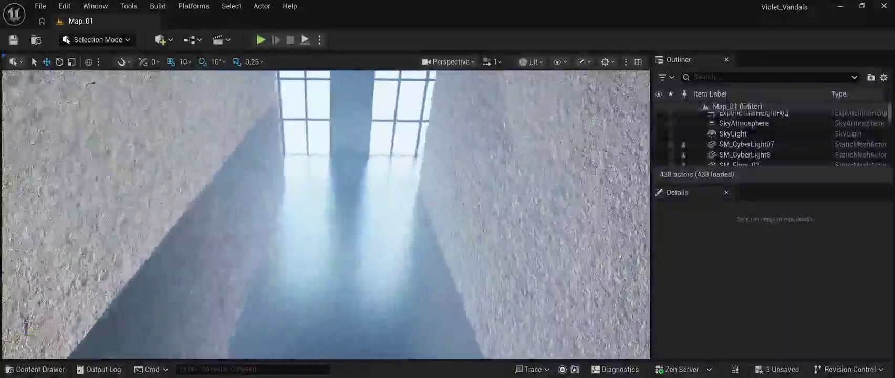
{"action": "key", "text": "alt+p"}
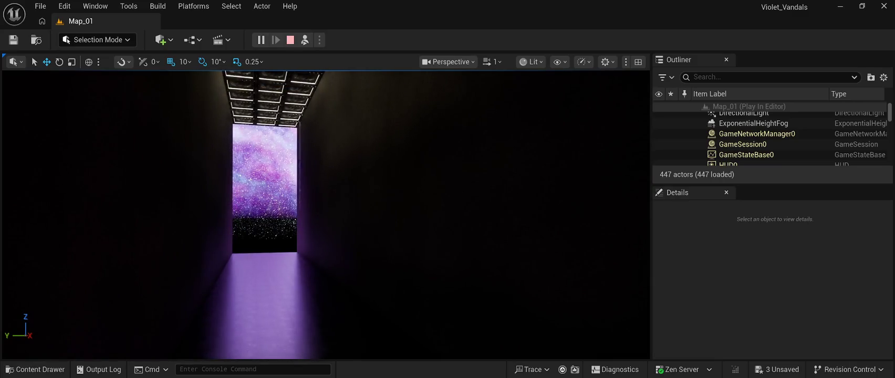
{"action": "key", "text": "Escape"}
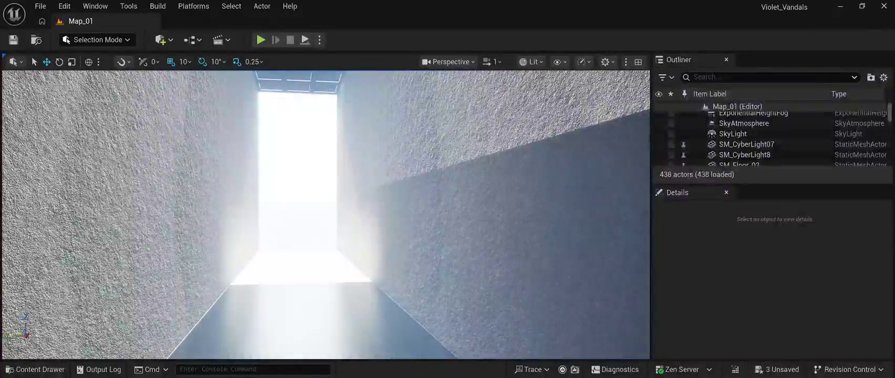
{"action": "left_click", "coordinate": [35, 369]}
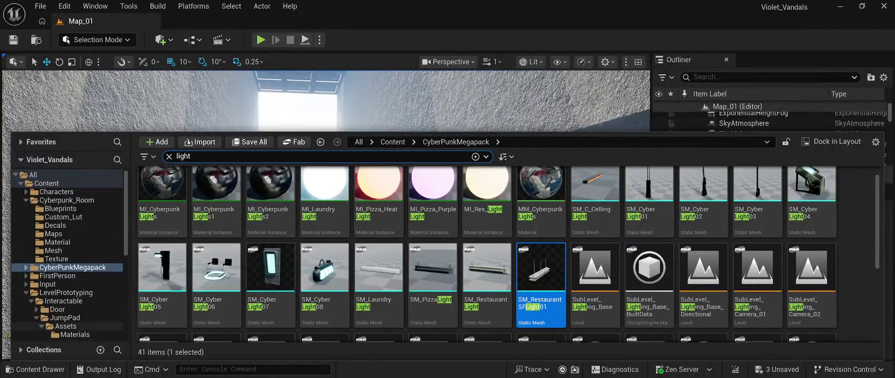
Step: Browse the MPMECH and Sabertooth folders, including Sabertooth Materials and Mesh
{"action": "scroll", "coordinate": [58, 292], "scroll_direction": "down", "scroll_amount": 6}
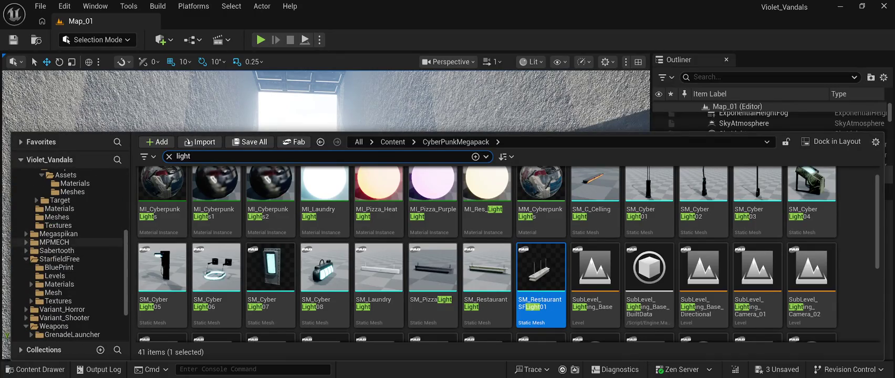
{"action": "left_click", "coordinate": [54, 242]}
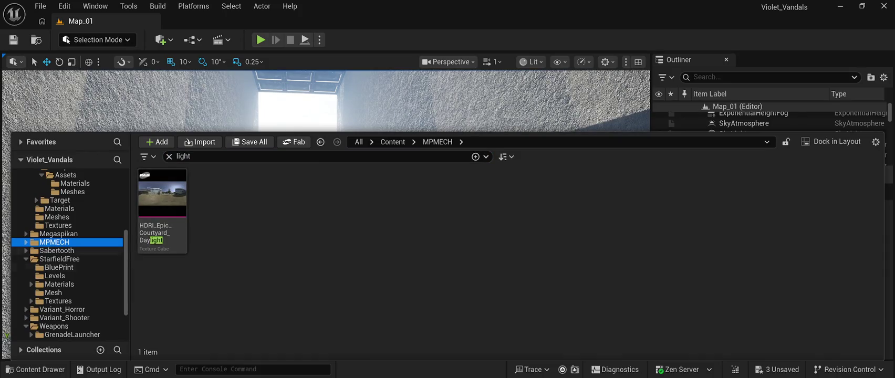
{"action": "left_click", "coordinate": [57, 250]}
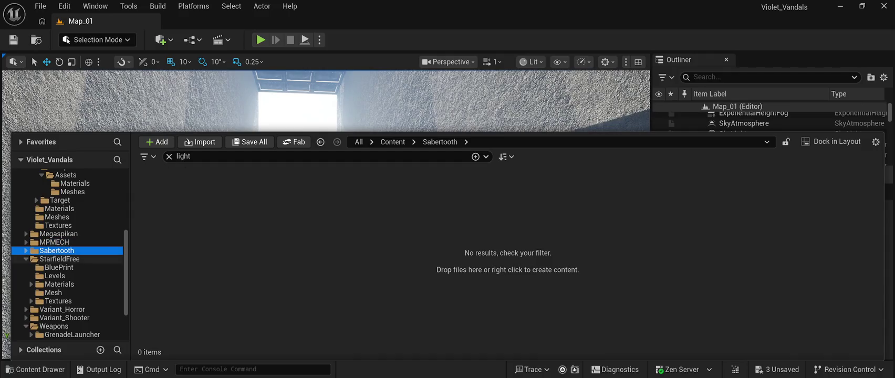
{"action": "left_click", "coordinate": [26, 250]}
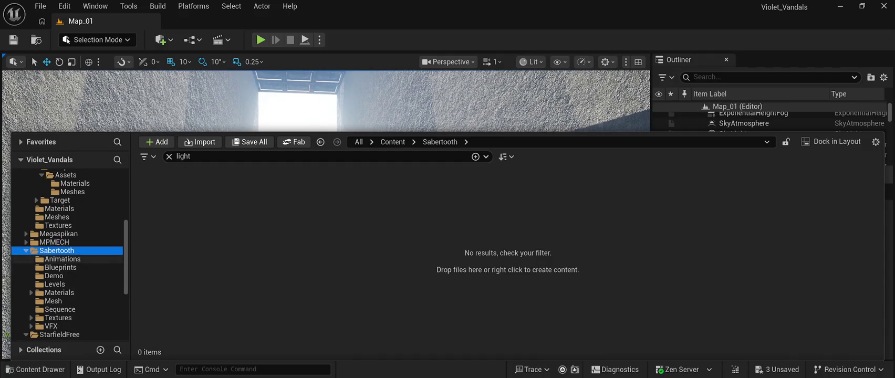
{"action": "left_click", "coordinate": [59, 292]}
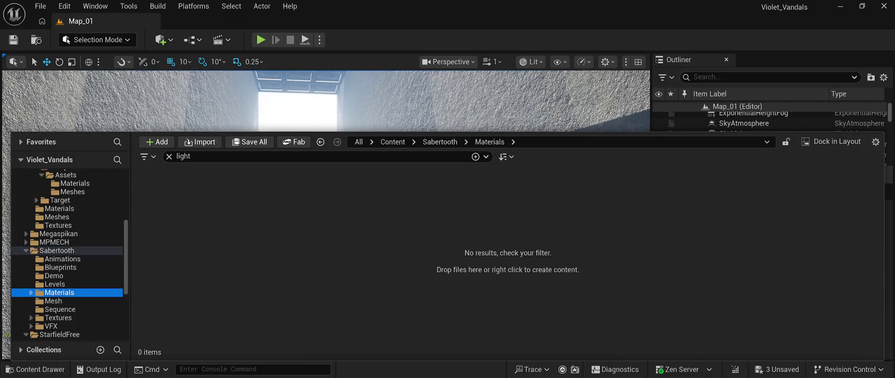
{"action": "left_click", "coordinate": [53, 301]}
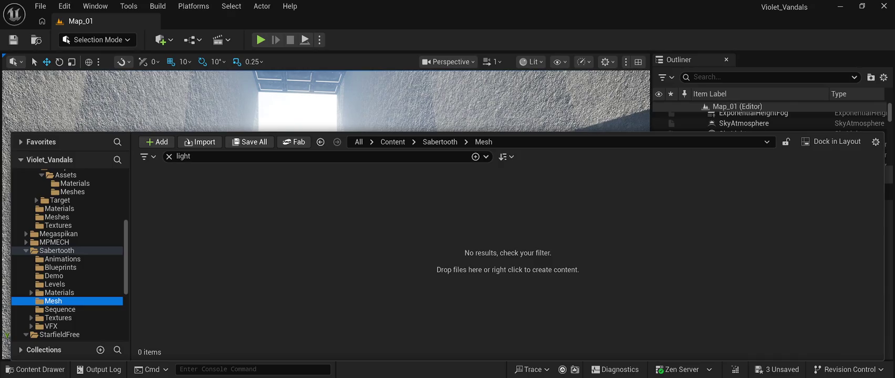
Step: Clear the 'light' search and open the MPMECH MESHES folder with its seven meshes
{"action": "left_click", "coordinate": [183, 157]}
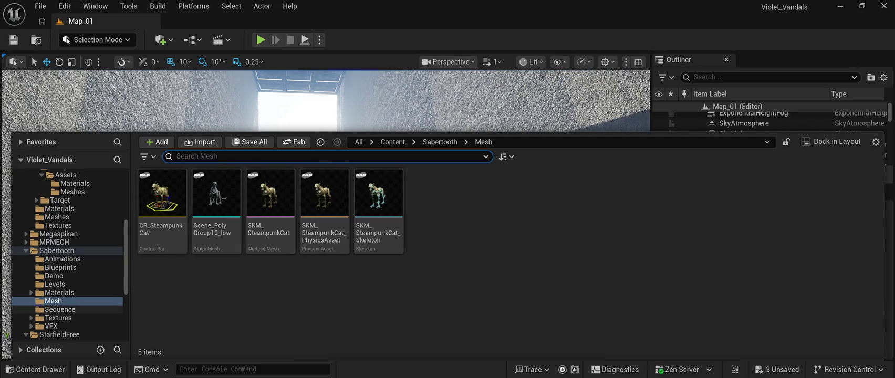
{"action": "scroll", "coordinate": [79, 310], "scroll_direction": "down", "scroll_amount": 4}
{"action": "left_click", "coordinate": [51, 259]}
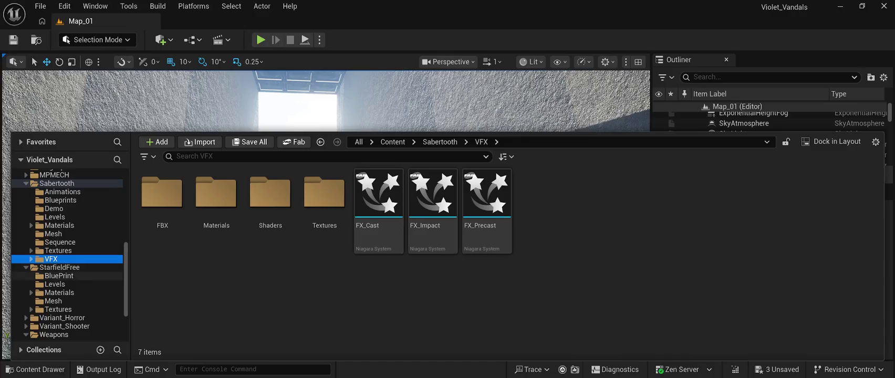
{"action": "left_click", "coordinate": [58, 276]}
{"action": "scroll", "coordinate": [68, 257], "scroll_direction": "down", "scroll_amount": 3}
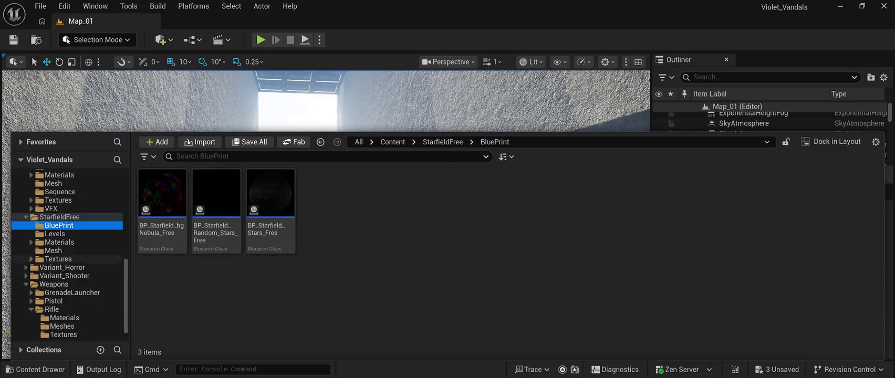
{"action": "scroll", "coordinate": [69, 257], "scroll_direction": "down", "scroll_amount": 1}
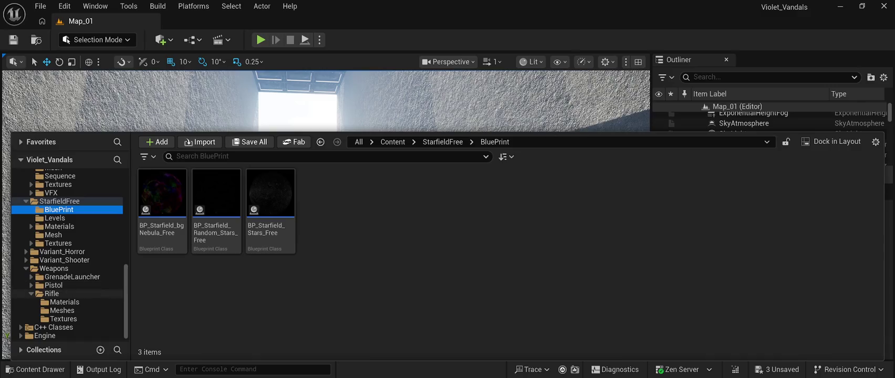
{"action": "scroll", "coordinate": [68, 262], "scroll_direction": "up", "scroll_amount": 8}
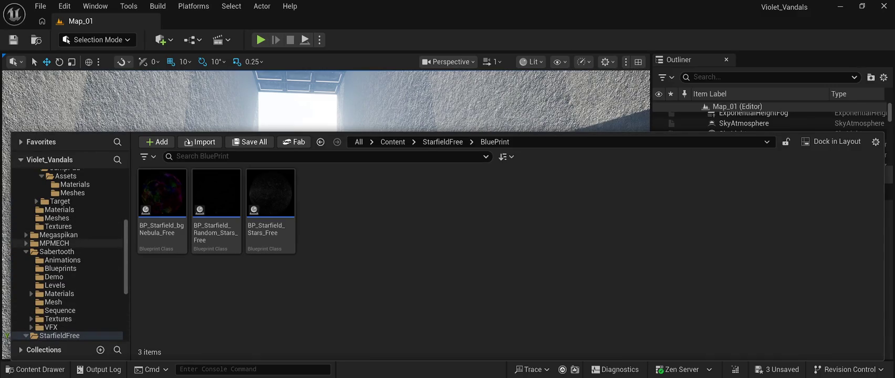
{"action": "left_click", "coordinate": [52, 243]}
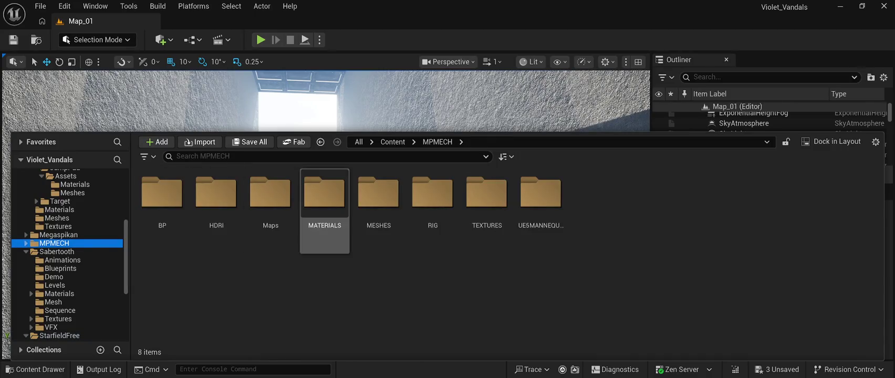
{"action": "double_click", "coordinate": [378, 193]}
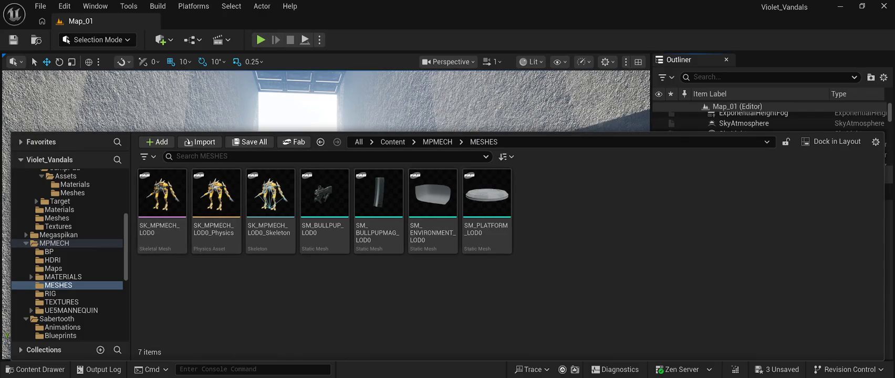
Step: Drop SK_MPMECH_LOD0 into the corridor, save, and lower it onto the floor
{"action": "mouse_move", "coordinate": [162, 194]}
{"action": "left_mouse_down"}
{"action": "mouse_move", "coordinate": [221, 126]}
{"action": "mouse_move", "coordinate": [236, 158]}
{"action": "left_mouse_up"}
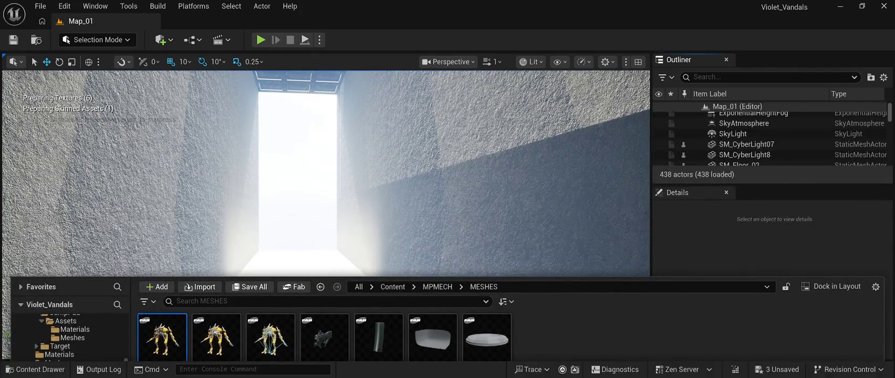
{"action": "mouse_move", "coordinate": [162, 337]}
{"action": "left_mouse_down"}
{"action": "mouse_move", "coordinate": [262, 210]}
{"action": "mouse_move", "coordinate": [300, 199]}
{"action": "left_mouse_up"}
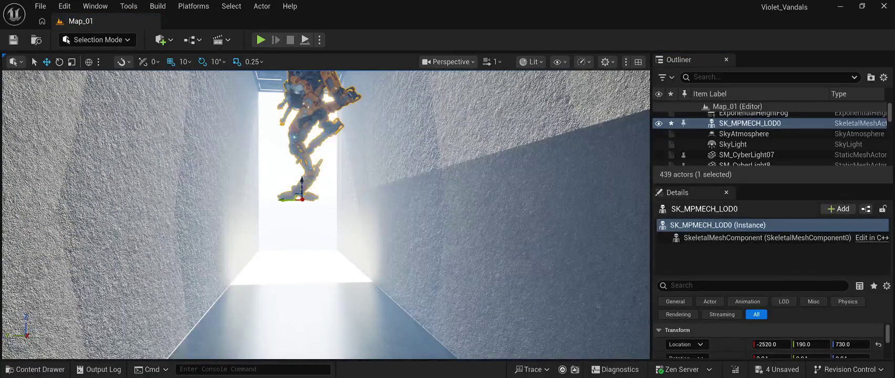
{"action": "key", "text": "f"}
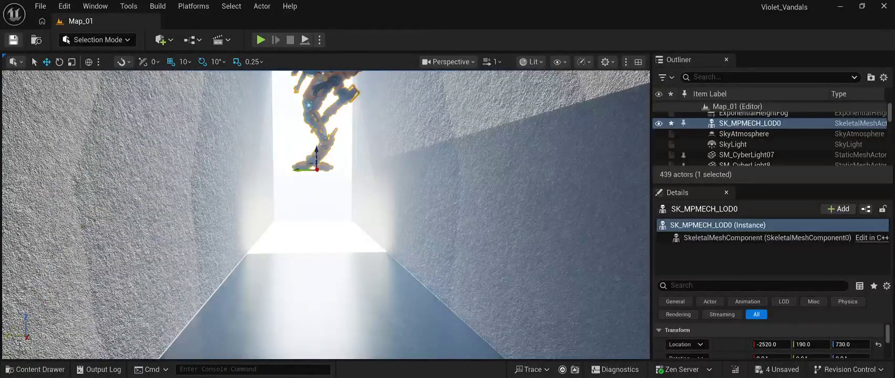
{"action": "key", "text": "ctrl+s"}
{"action": "left_click_drag", "start_coordinate": [851, 344], "coordinate": [806, 344]}
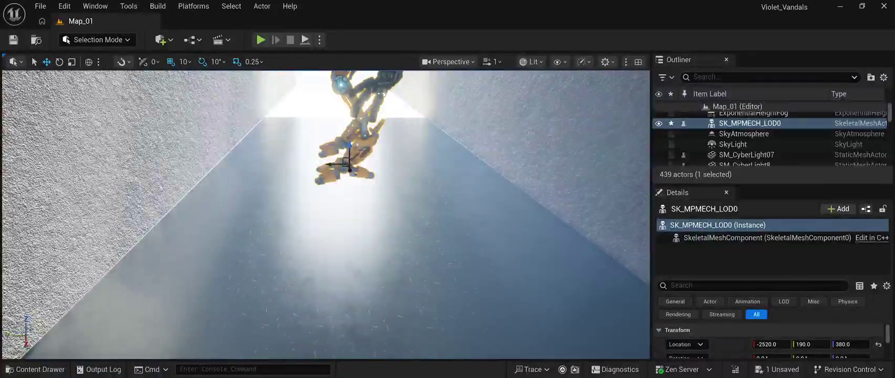
{"action": "left_click_drag", "start_coordinate": [806, 344], "coordinate": [791, 344]}
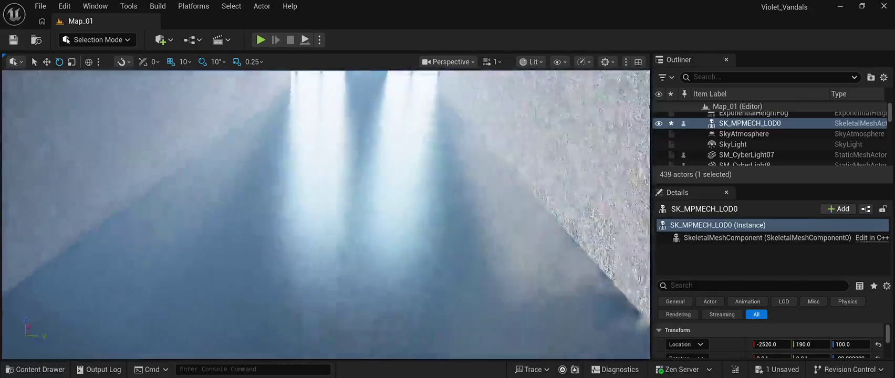
Step: Select the mech in the alley and delete it from the level
{"action": "scroll", "coordinate": [326, 215], "scroll_direction": "up", "scroll_amount": 5}
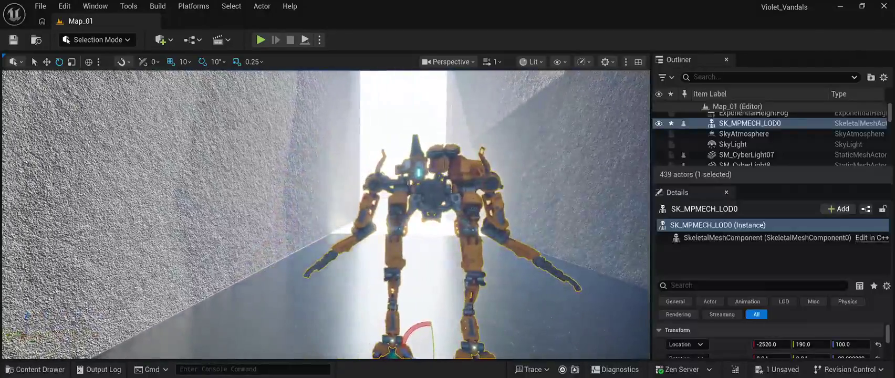
{"action": "left_click", "coordinate": [764, 127]}
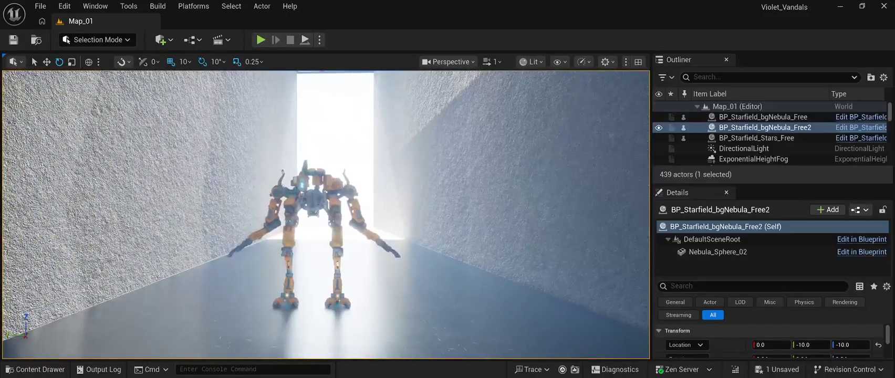
{"action": "left_click", "coordinate": [314, 220]}
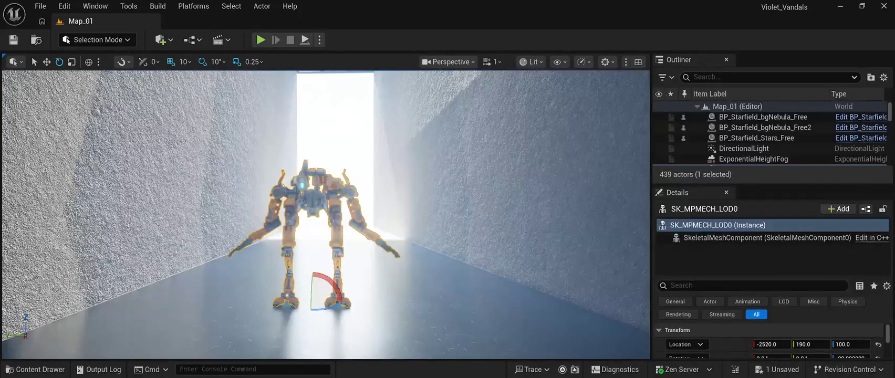
{"action": "key", "text": "Delete"}
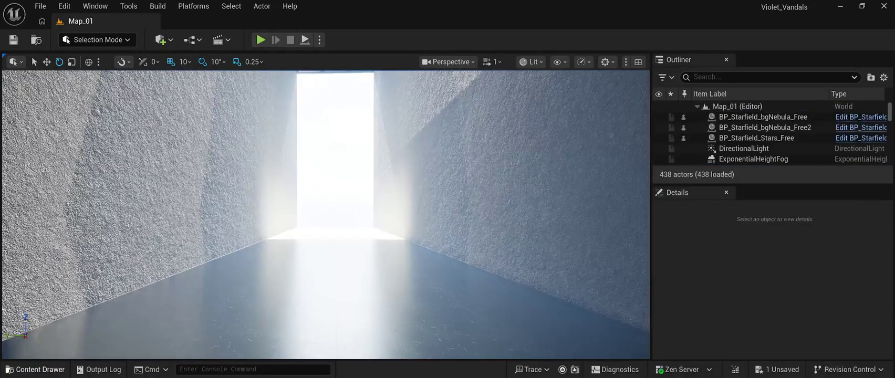
Step: Open the Content Drawer and browse the Variant_Horror, Variant_Shooter and StarfieldFree folders
{"action": "key", "text": "ctrl+space"}
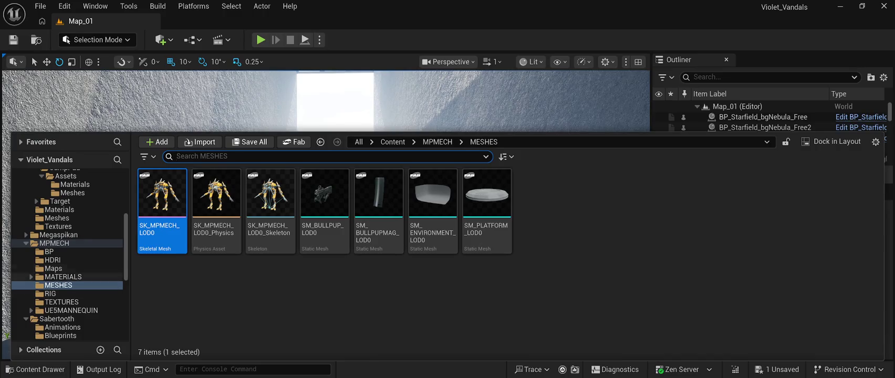
{"action": "scroll", "coordinate": [67, 252], "scroll_direction": "down", "scroll_amount": 1}
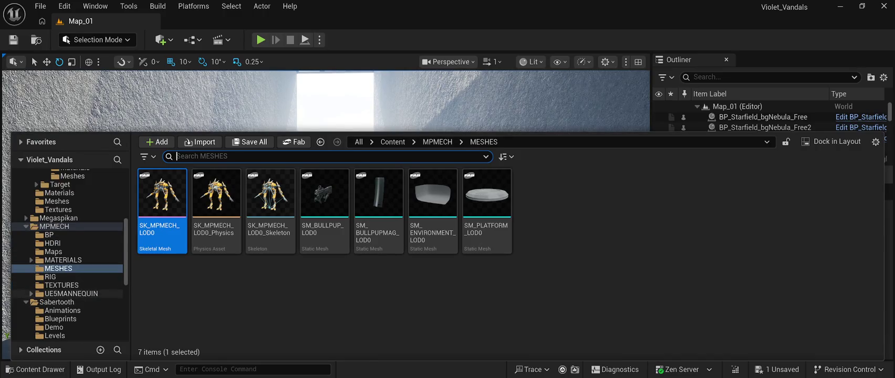
{"action": "scroll", "coordinate": [68, 289], "scroll_direction": "down", "scroll_amount": 5}
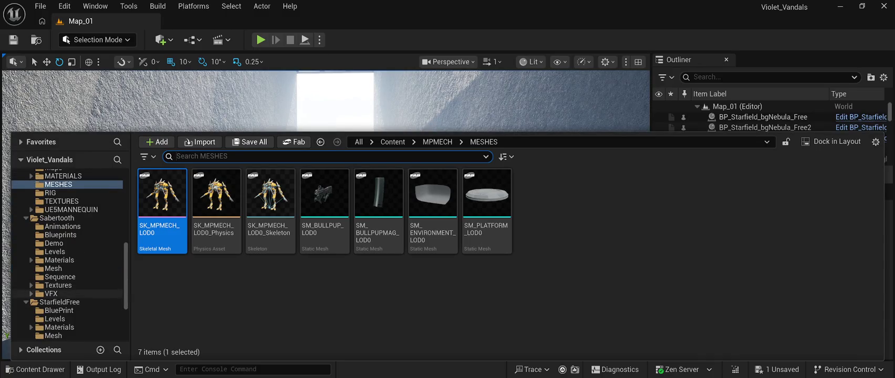
{"action": "scroll", "coordinate": [69, 293], "scroll_direction": "down", "scroll_amount": 4}
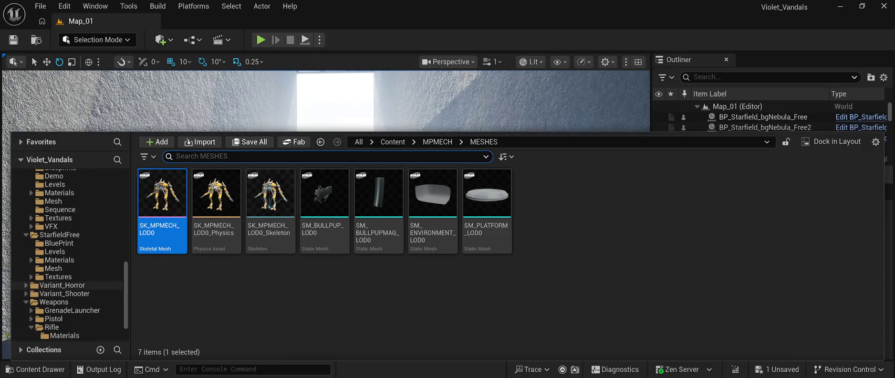
{"action": "left_click", "coordinate": [62, 285]}
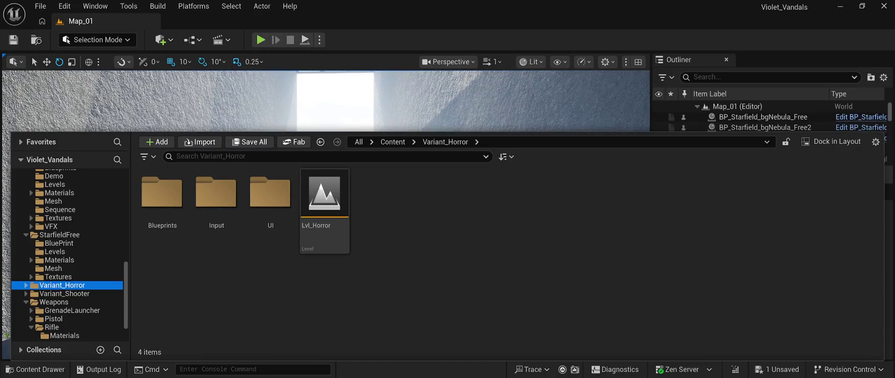
{"action": "left_click", "coordinate": [62, 294]}
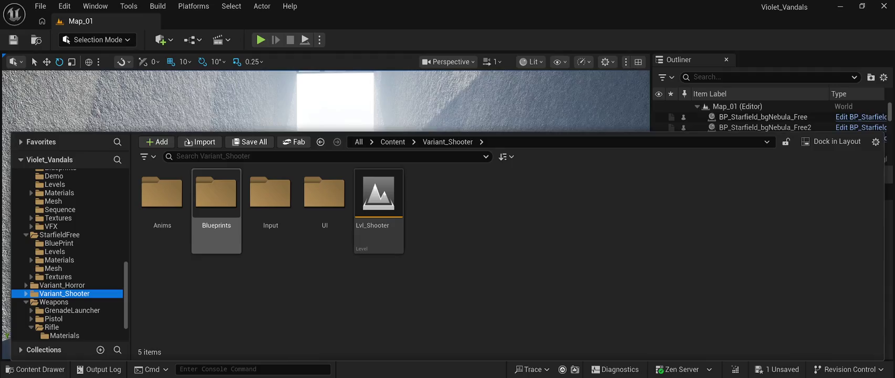
{"action": "scroll", "coordinate": [68, 294], "scroll_direction": "down", "scroll_amount": 2}
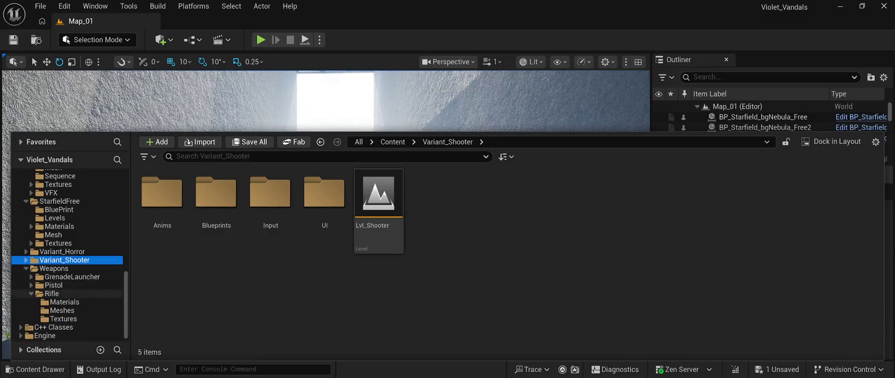
{"action": "scroll", "coordinate": [68, 285], "scroll_direction": "up", "scroll_amount": 2}
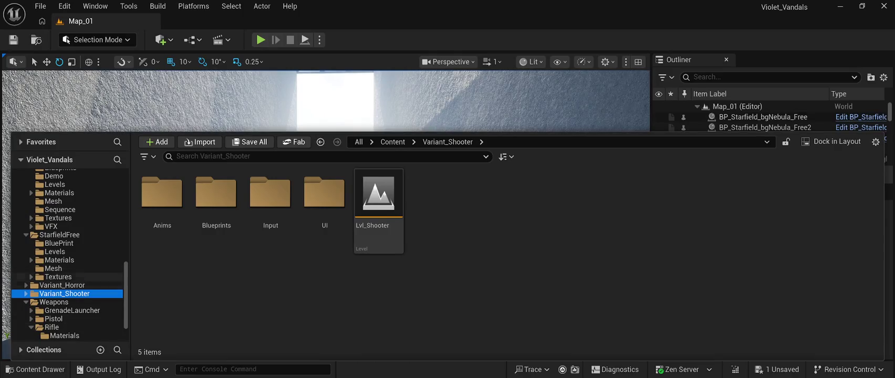
{"action": "scroll", "coordinate": [69, 285], "scroll_direction": "up", "scroll_amount": 2}
{"action": "scroll", "coordinate": [68, 284], "scroll_direction": "down", "scroll_amount": 4}
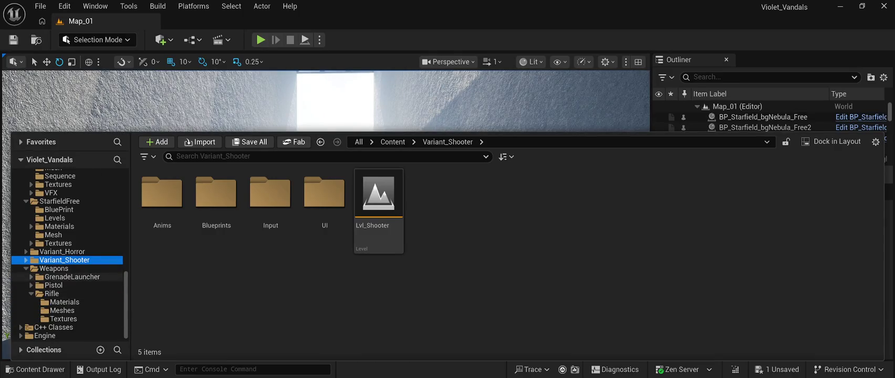
{"action": "scroll", "coordinate": [68, 302], "scroll_direction": "up", "scroll_amount": 3}
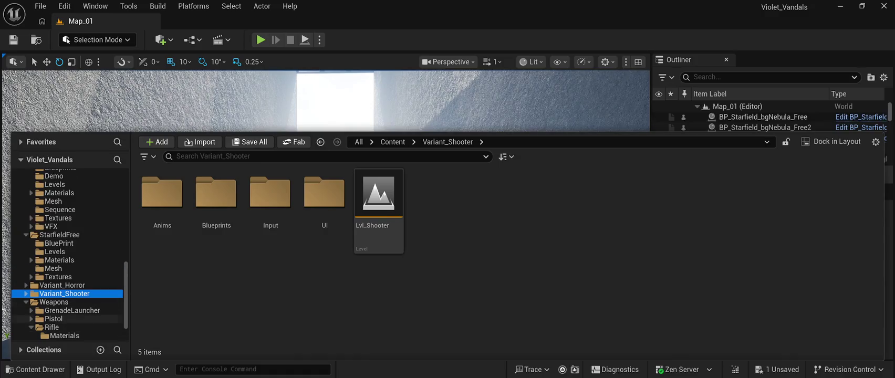
{"action": "left_click", "coordinate": [51, 276]}
{"action": "left_click", "coordinate": [54, 268]}
{"action": "left_click", "coordinate": [58, 260]}
{"action": "scroll", "coordinate": [59, 260], "scroll_direction": "up", "scroll_amount": 3}
Step: Browse the Sabertooth folders and select the SKM_SteampunkCat skeletal mesh in Sabertooth/Mesh
{"action": "left_click", "coordinate": [59, 260]}
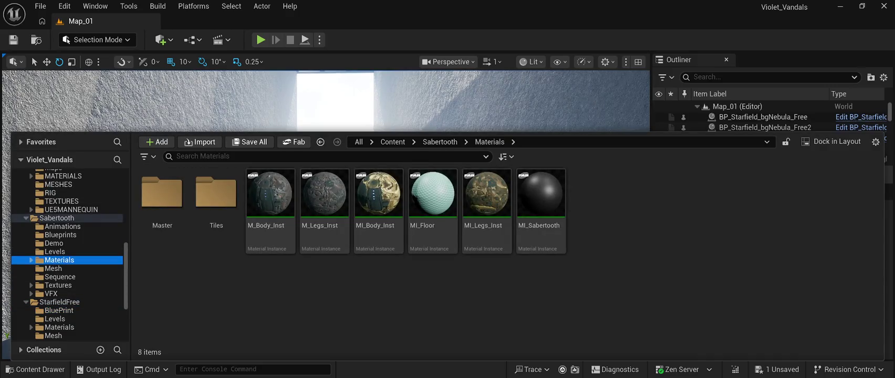
{"action": "left_click", "coordinate": [55, 251]}
{"action": "left_click", "coordinate": [61, 234]}
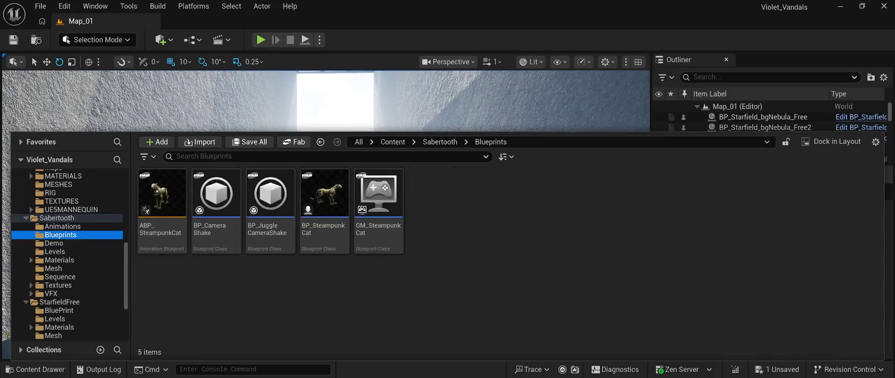
{"action": "left_click", "coordinate": [62, 226]}
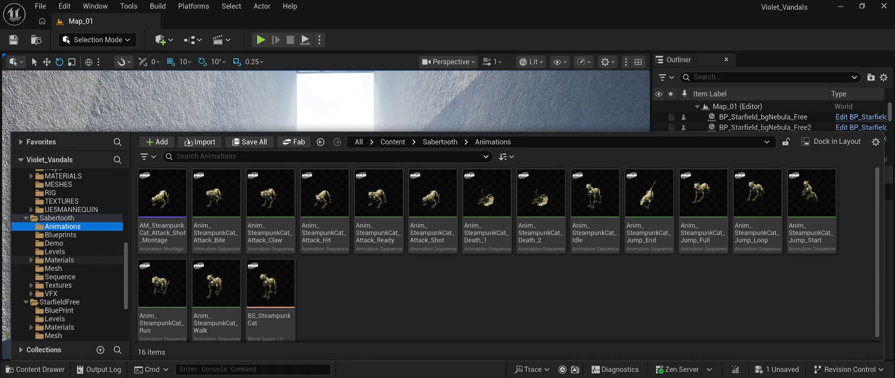
{"action": "left_click", "coordinate": [59, 260]}
{"action": "left_click", "coordinate": [54, 252]}
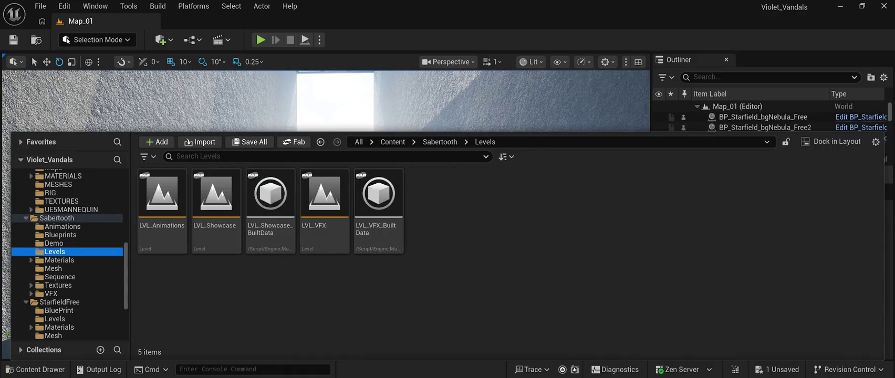
{"action": "left_click", "coordinate": [53, 244]}
{"action": "left_click", "coordinate": [53, 268]}
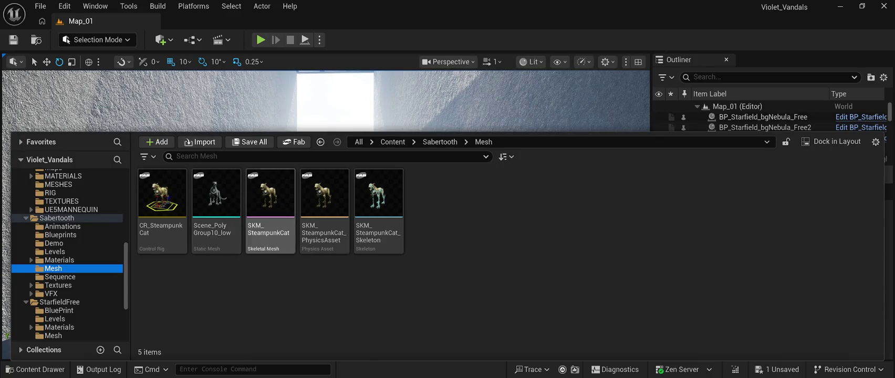
{"action": "left_click", "coordinate": [270, 210]}
Step: Place SKM_SteampunkCat on the alley floor, turn it 90° toward the camera, and play Map_01
{"action": "mouse_move", "coordinate": [270, 210]}
{"action": "left_mouse_down"}
{"action": "mouse_move", "coordinate": [315, 116]}
{"action": "mouse_move", "coordinate": [330, 315]}
{"action": "left_mouse_up"}
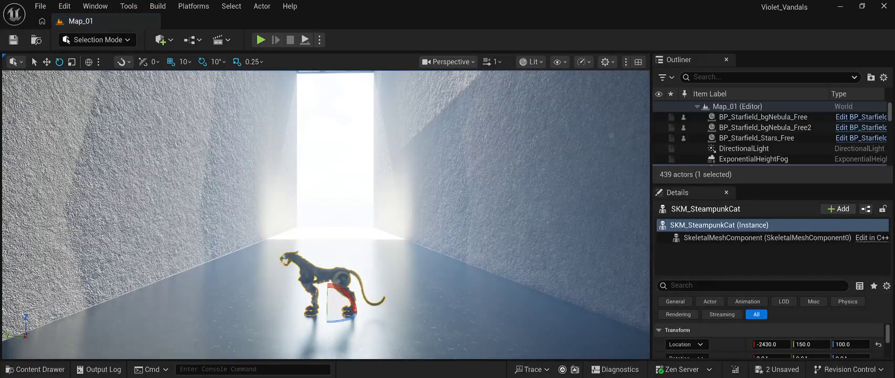
{"action": "key", "text": "f"}
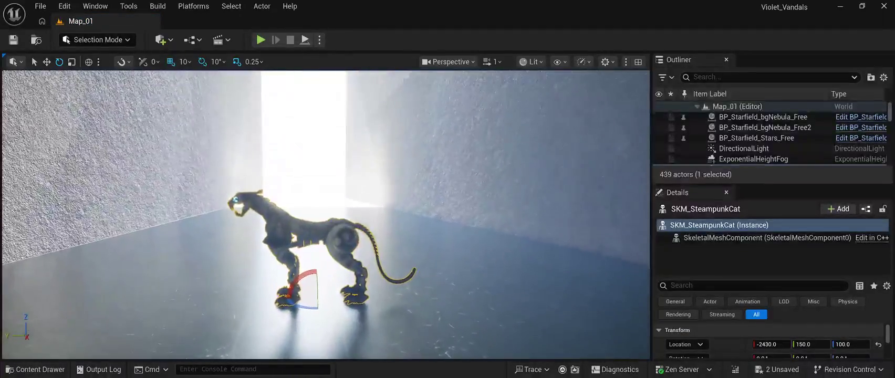
{"action": "left_click_drag", "start_coordinate": [307, 306], "coordinate": [346, 299]}
{"action": "key", "text": "f"}
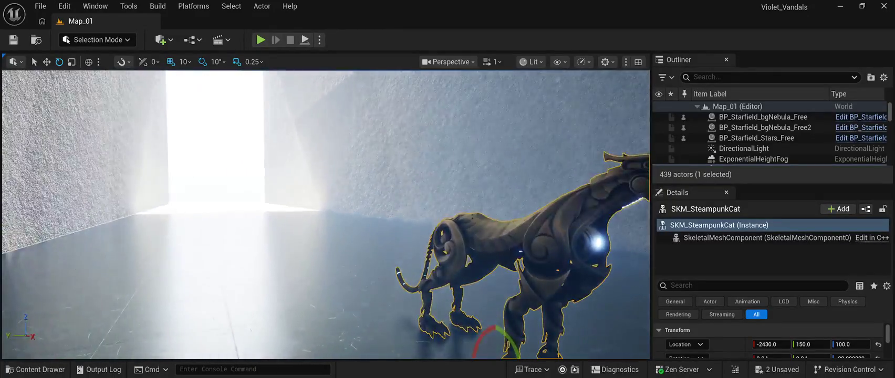
{"action": "left_click", "coordinate": [764, 127]}
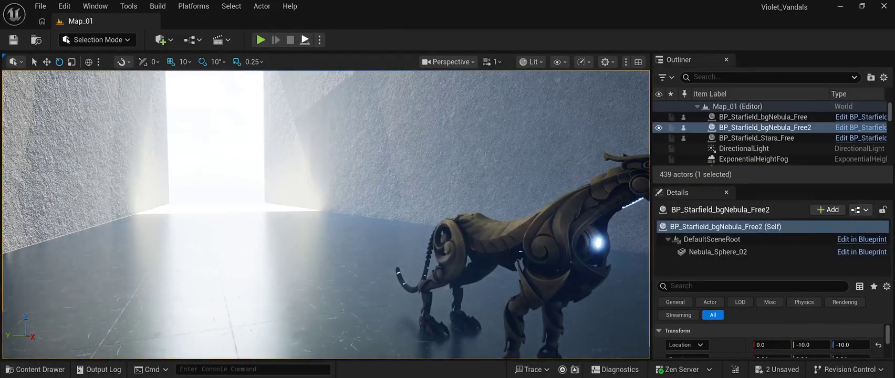
{"action": "key", "text": "alt+p"}
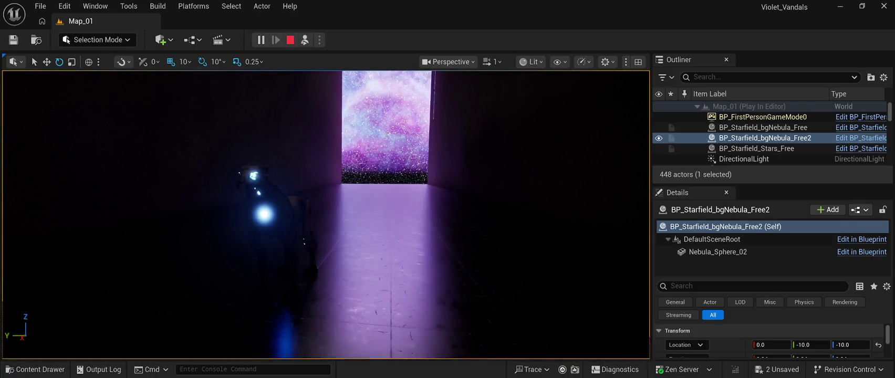
Step: Stop the play session and save all changes to Map_01
{"action": "key", "text": "Escape"}
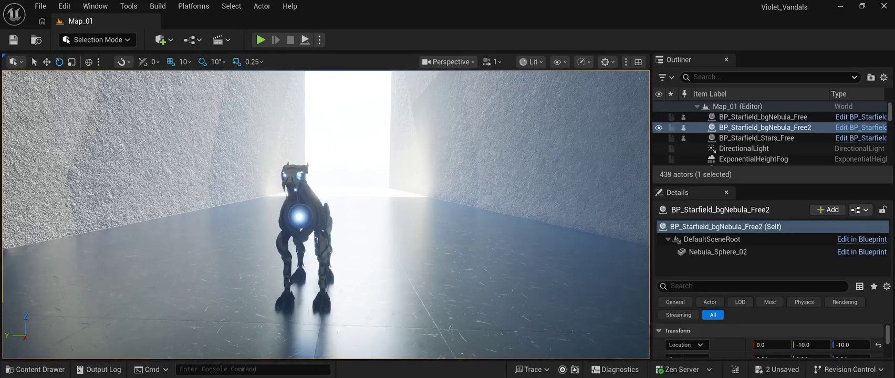
{"action": "left_click", "coordinate": [14, 39]}
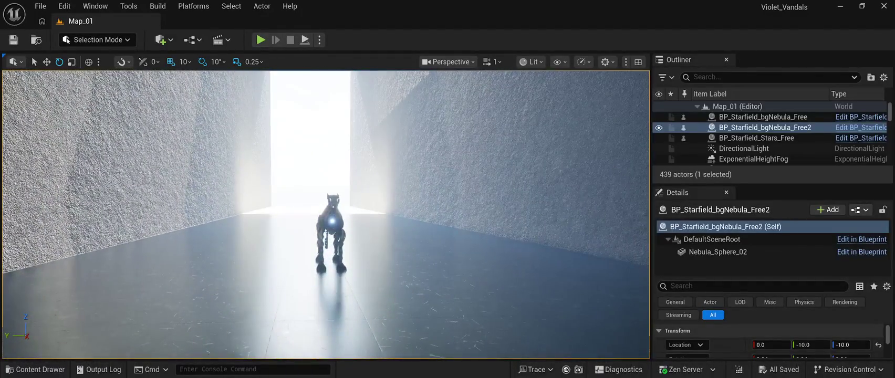
Step: Select the steampunk cat standing in the alley
{"action": "left_click", "coordinate": [331, 231]}
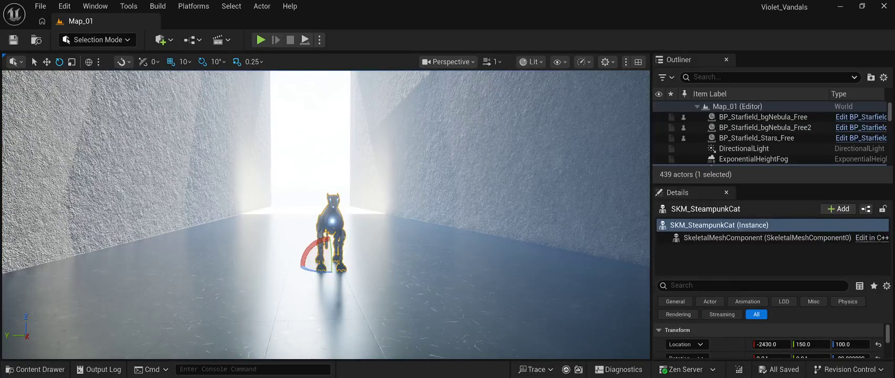